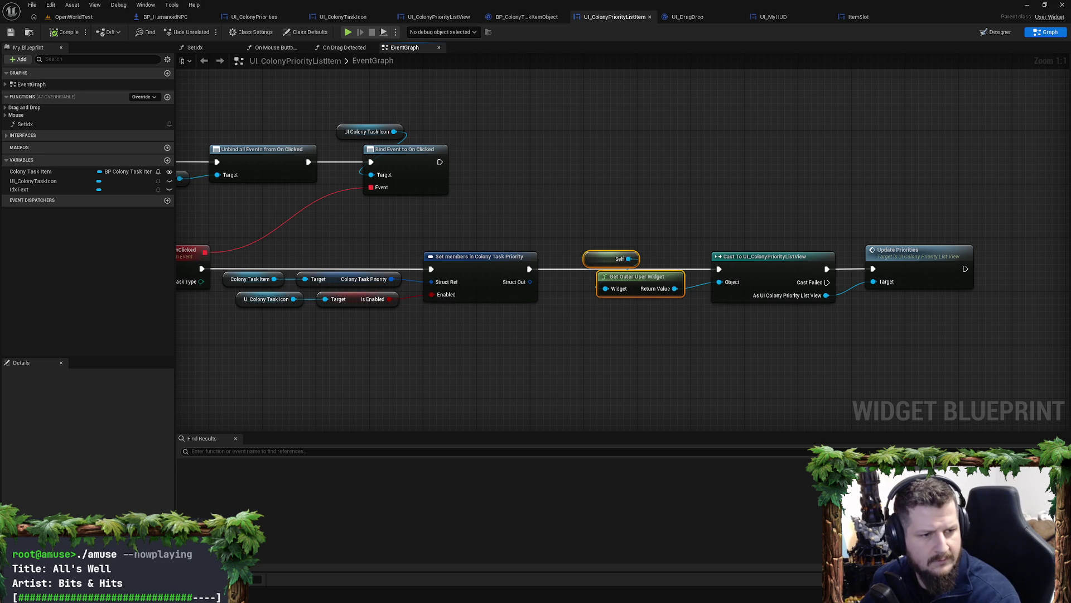
Step: Pan left across the list item graph, then box-select the OnIconClicked row and move it down-left
{"action": "left_click", "coordinate": [796, 380]}
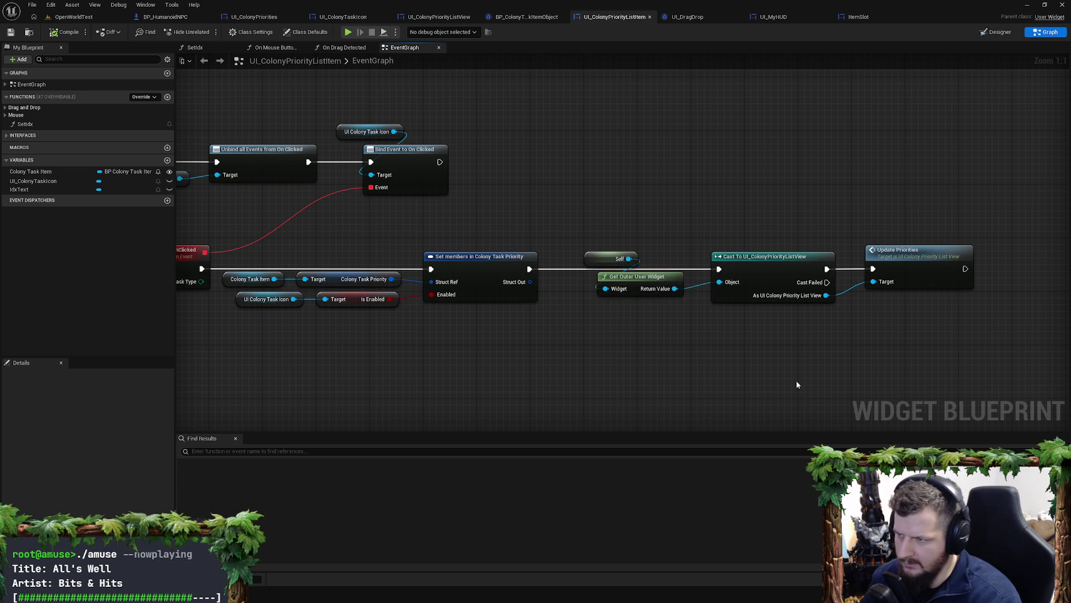
{"action": "mouse_move", "coordinate": [796, 381]}
{"action": "left_mouse_down"}
{"action": "mouse_move", "coordinate": [718, 354]}
{"action": "mouse_move", "coordinate": [766, 347]}
{"action": "mouse_move", "coordinate": [735, 348]}
{"action": "left_mouse_up"}
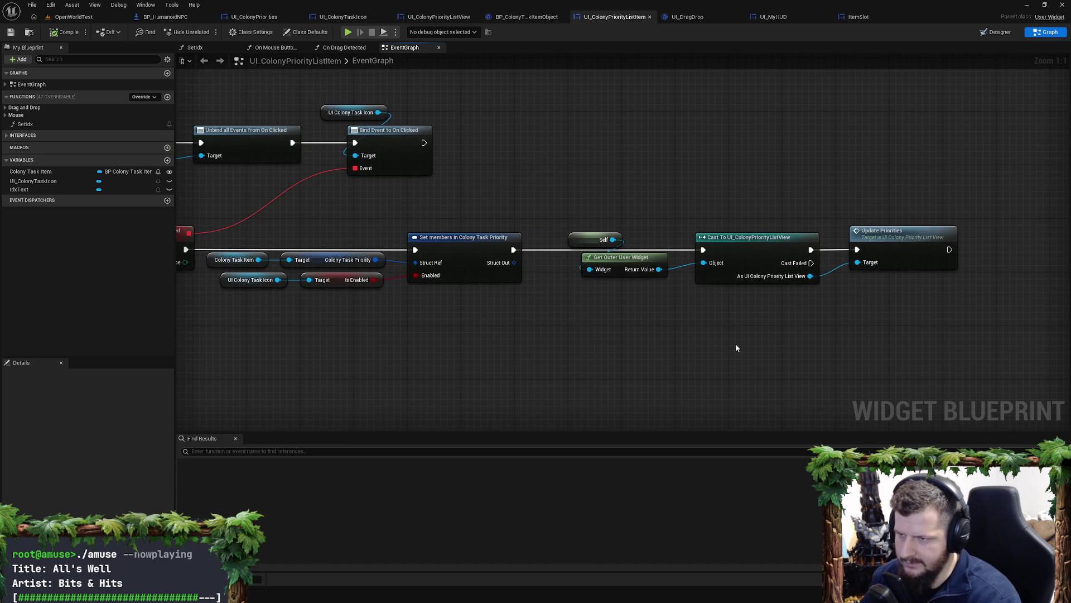
{"action": "left_click_drag", "start_coordinate": [617, 338], "coordinate": [753, 328]}
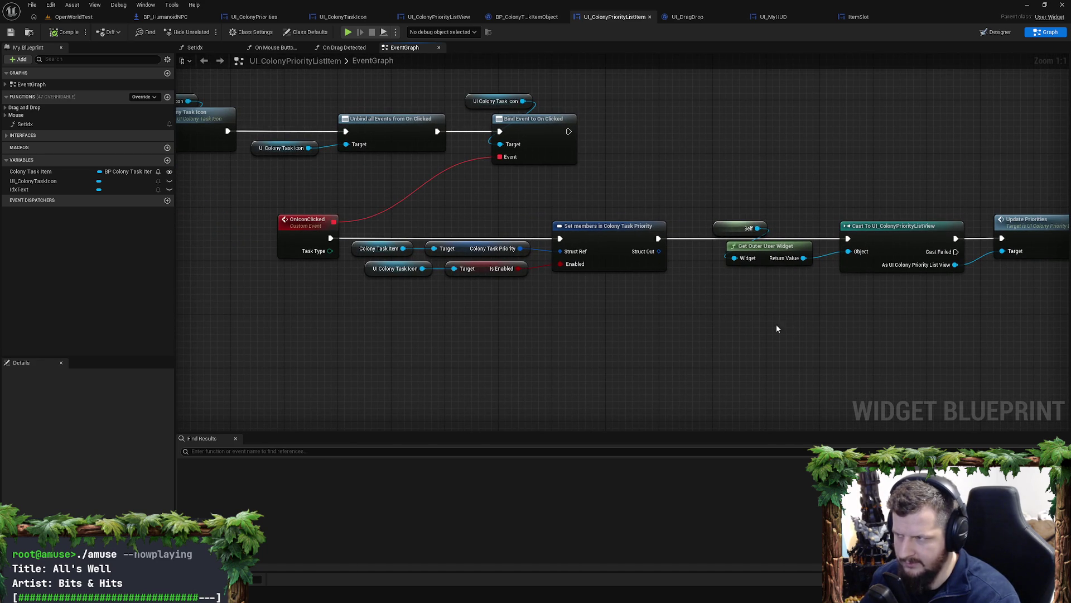
{"action": "left_click_drag", "start_coordinate": [538, 219], "coordinate": [667, 242]}
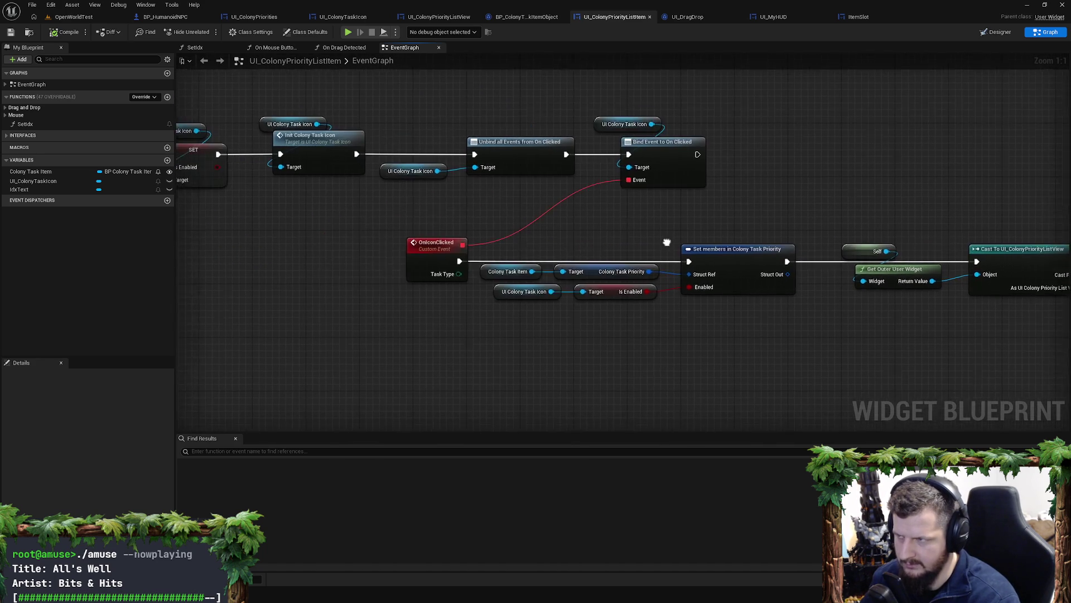
{"action": "scroll", "coordinate": [430, 263], "scroll_direction": "down", "scroll_amount": 3}
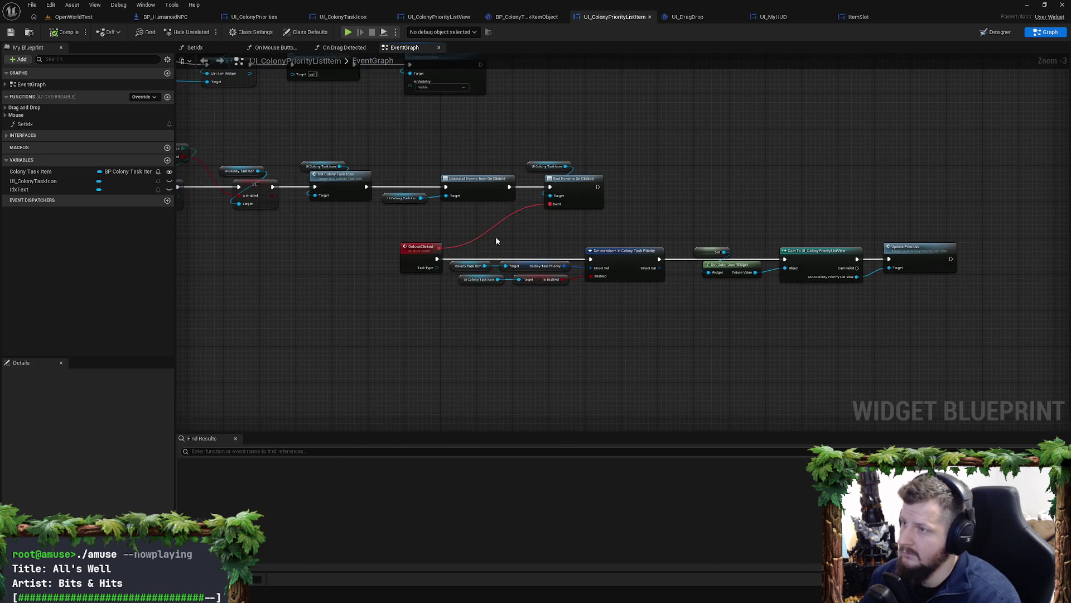
{"action": "left_click_drag", "start_coordinate": [395, 234], "coordinate": [965, 321]}
{"action": "left_click_drag", "start_coordinate": [919, 260], "coordinate": [888, 287]}
Step: Pan back to the RefreshColonyPriorityListItem event and bring up the blueprint's action list
{"action": "left_click_drag", "start_coordinate": [769, 256], "coordinate": [797, 252]}
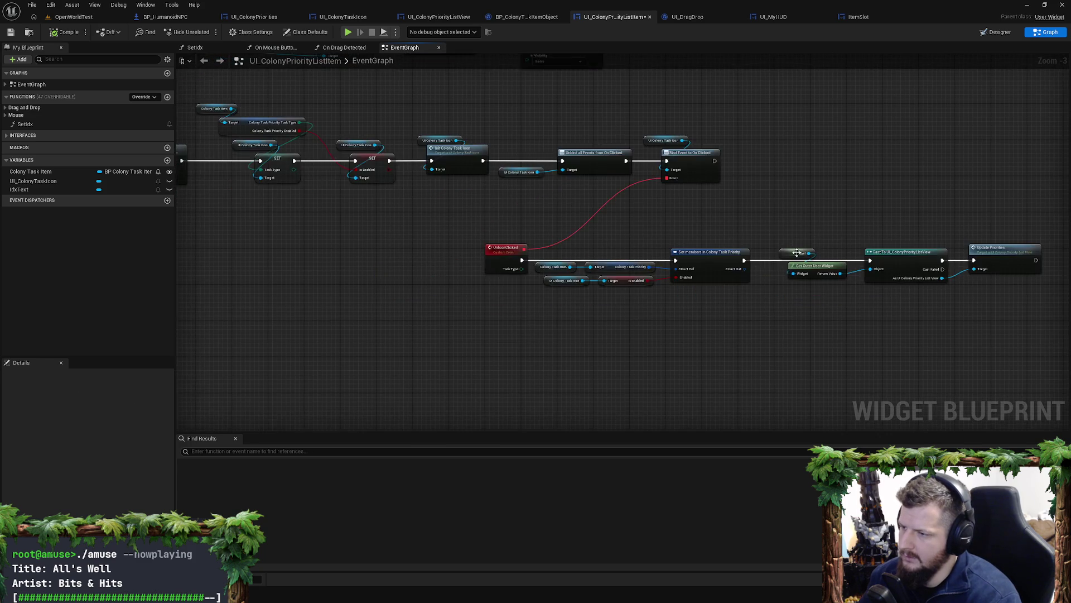
{"action": "scroll", "coordinate": [797, 252], "scroll_direction": "up", "scroll_amount": 3}
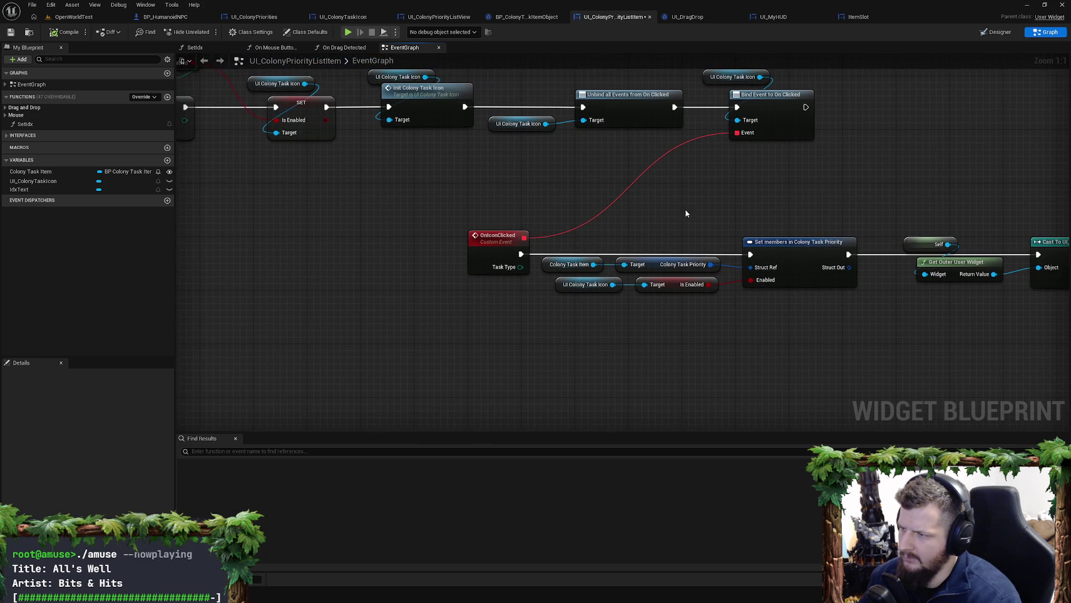
{"action": "mouse_move", "coordinate": [598, 239]}
{"action": "left_mouse_down"}
{"action": "mouse_move", "coordinate": [667, 206]}
{"action": "mouse_move", "coordinate": [639, 227]}
{"action": "mouse_move", "coordinate": [688, 218]}
{"action": "mouse_move", "coordinate": [718, 239]}
{"action": "mouse_move", "coordinate": [750, 241]}
{"action": "left_mouse_up"}
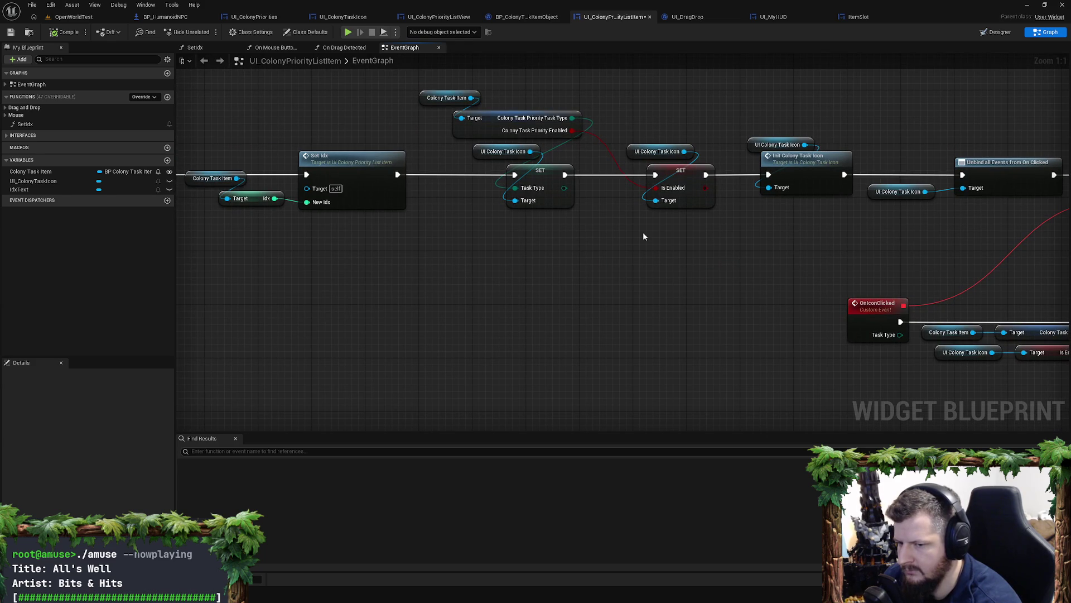
{"action": "mouse_move", "coordinate": [624, 239]}
{"action": "left_mouse_down"}
{"action": "mouse_move", "coordinate": [761, 239]}
{"action": "mouse_move", "coordinate": [686, 246]}
{"action": "mouse_move", "coordinate": [622, 270]}
{"action": "mouse_move", "coordinate": [594, 309]}
{"action": "mouse_move", "coordinate": [577, 306]}
{"action": "mouse_move", "coordinate": [842, 306]}
{"action": "left_mouse_up"}
{"action": "right_click", "coordinate": [577, 306]}
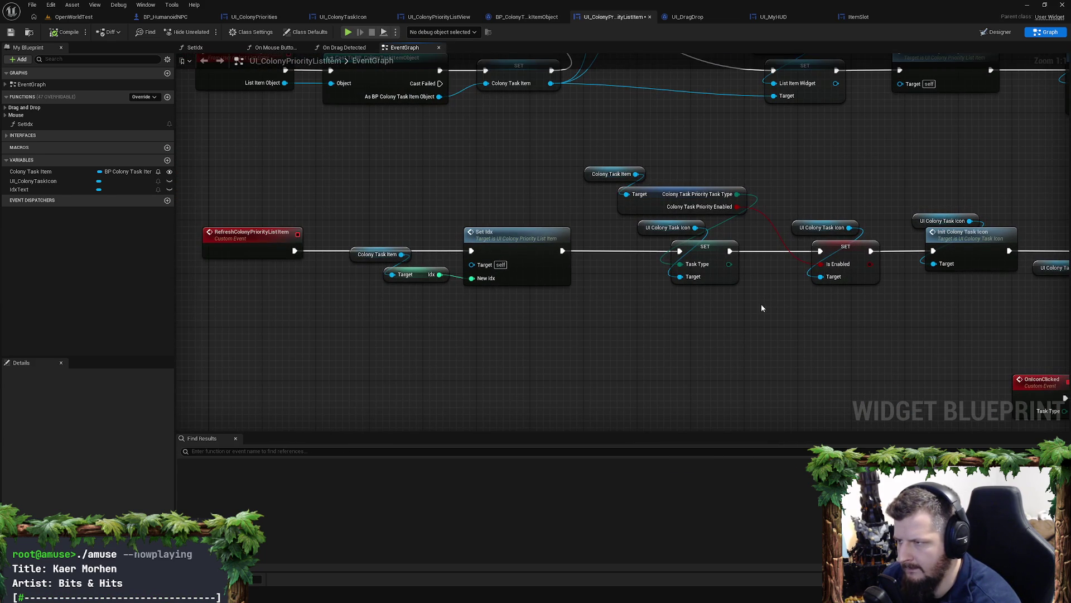
Step: Play OpenWorldTest, run to the green NPC and open its Colony Priorities panel
{"action": "left_click", "coordinate": [74, 17]}
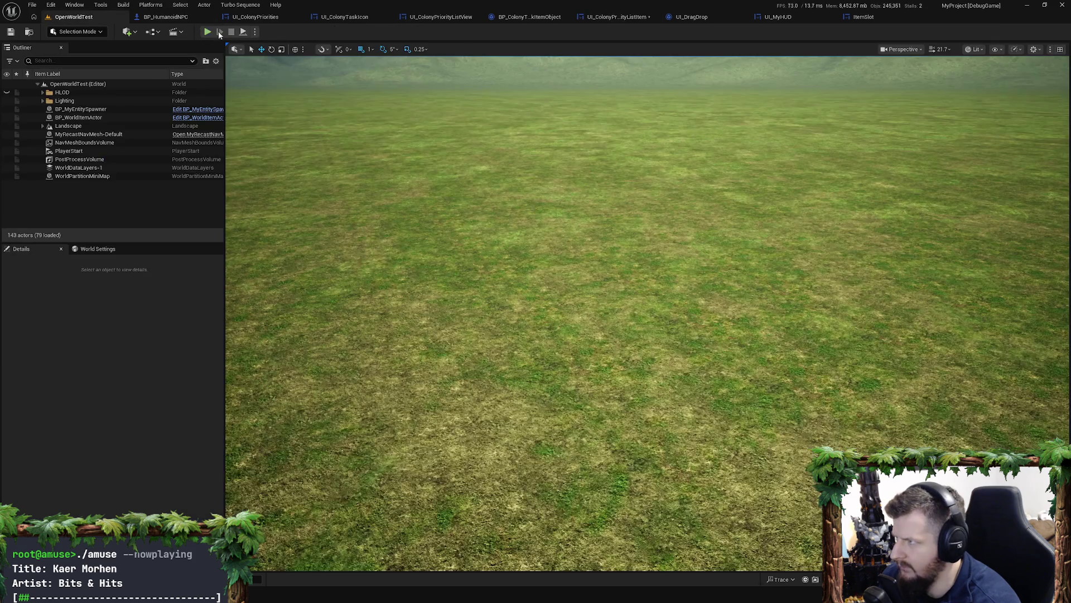
{"action": "key", "text": "alt+p"}
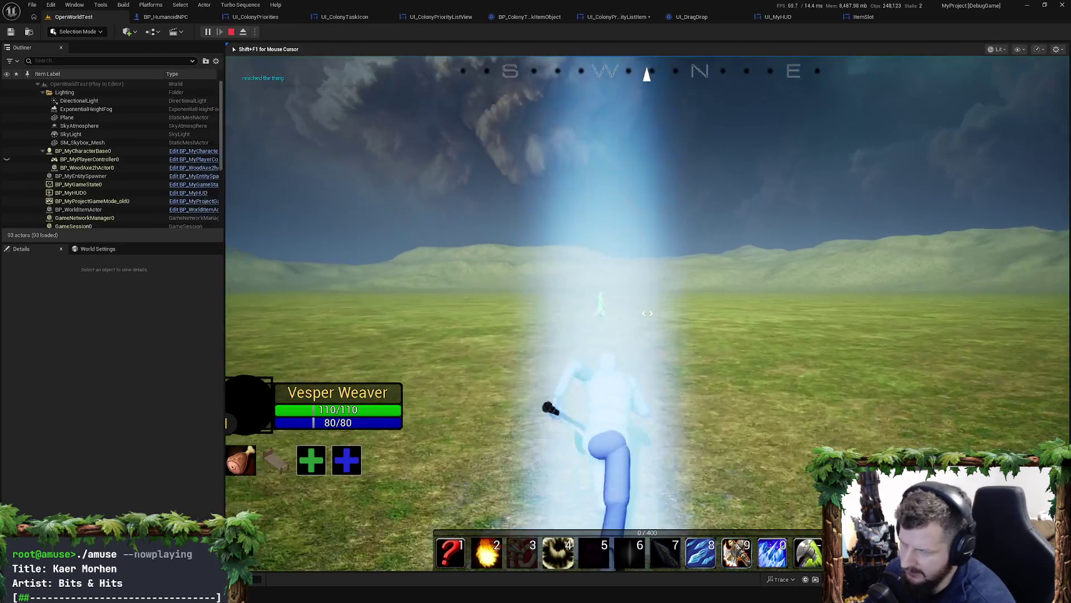
{"action": "key", "text": "w"}
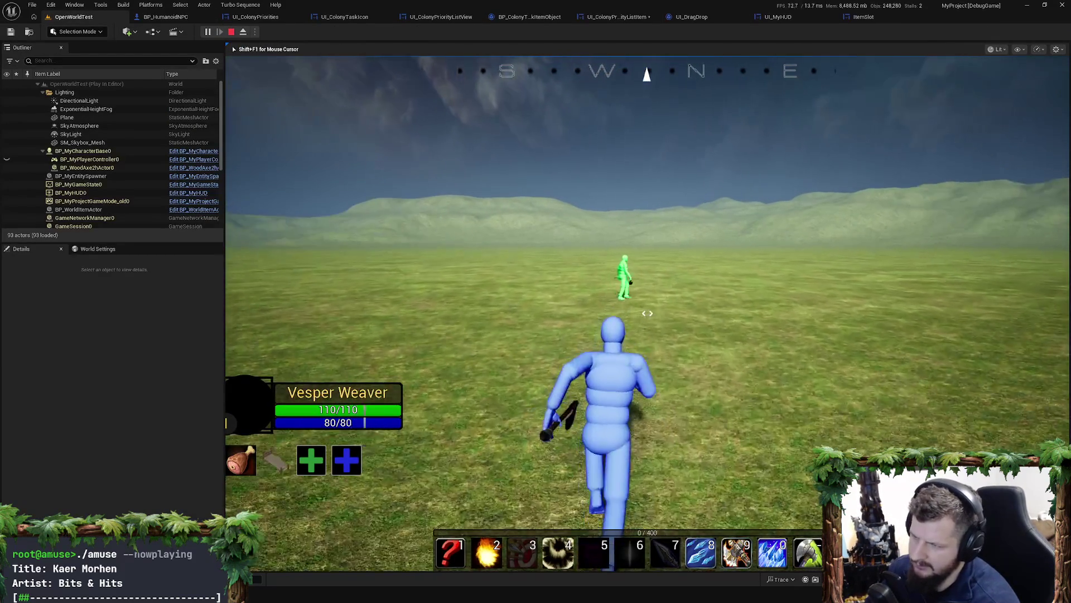
{"action": "key", "text": "w"}
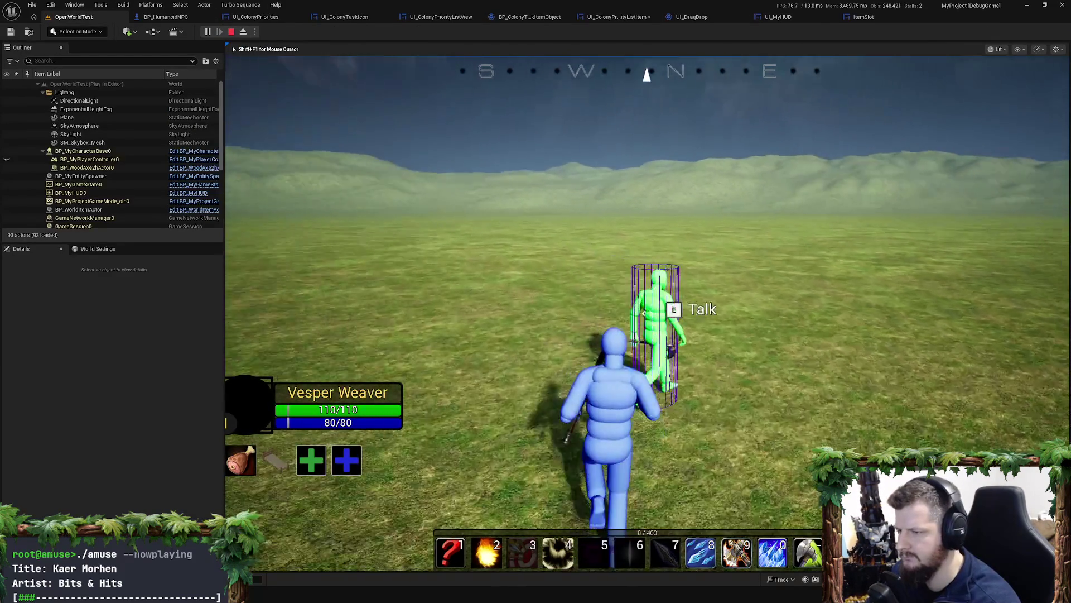
{"action": "scroll", "coordinate": [716, 368], "scroll_direction": "down", "scroll_amount": 3}
{"action": "key", "text": "e"}
{"action": "key", "text": "e"}
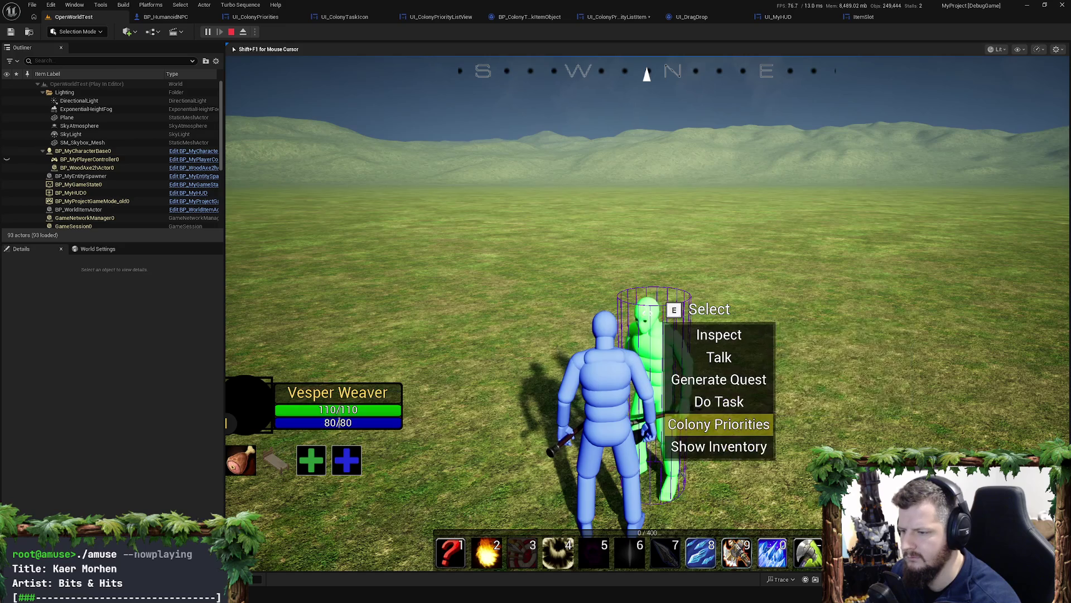
{"action": "key", "text": "e"}
Step: Toggle the Construct and Chop Trees task icons repeatedly, then stop the play session
{"action": "left_click", "coordinate": [611, 203]}
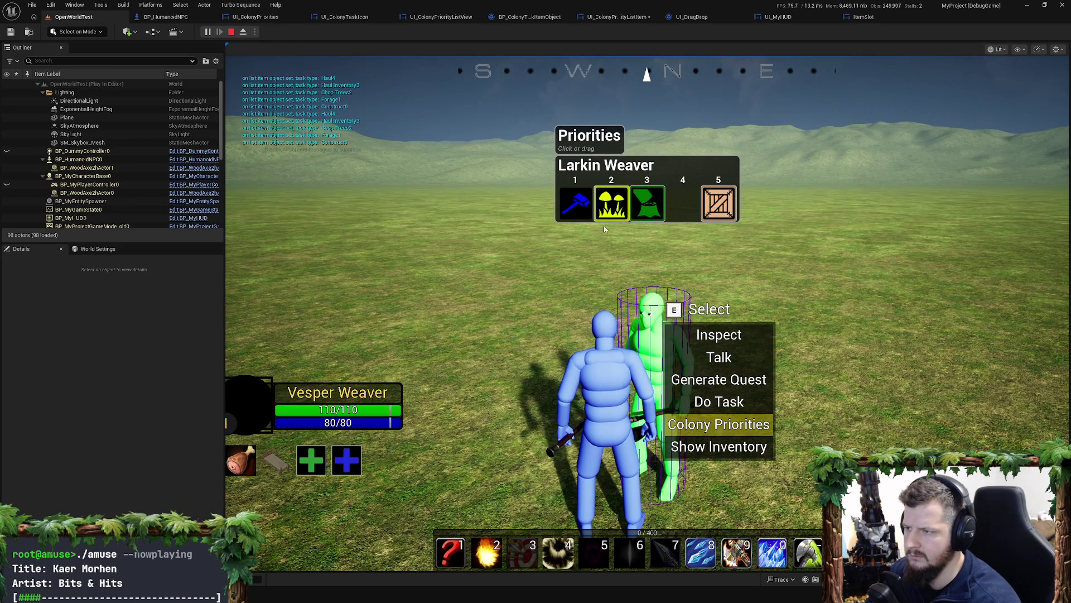
{"action": "left_click", "coordinate": [621, 244]}
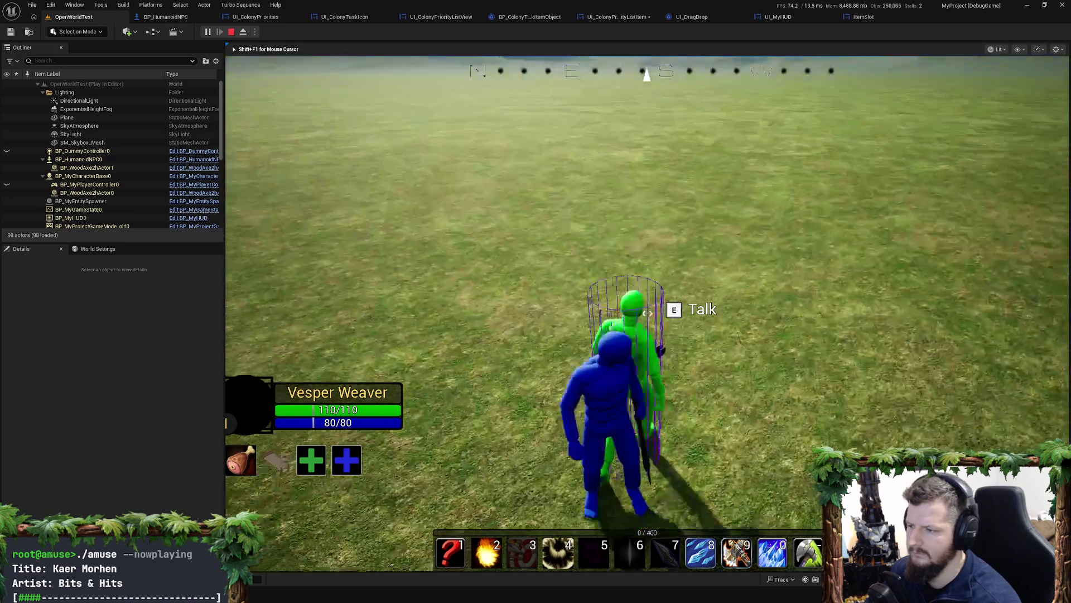
{"action": "scroll", "coordinate": [719, 391], "scroll_direction": "down", "scroll_amount": 4}
{"action": "key", "text": "e"}
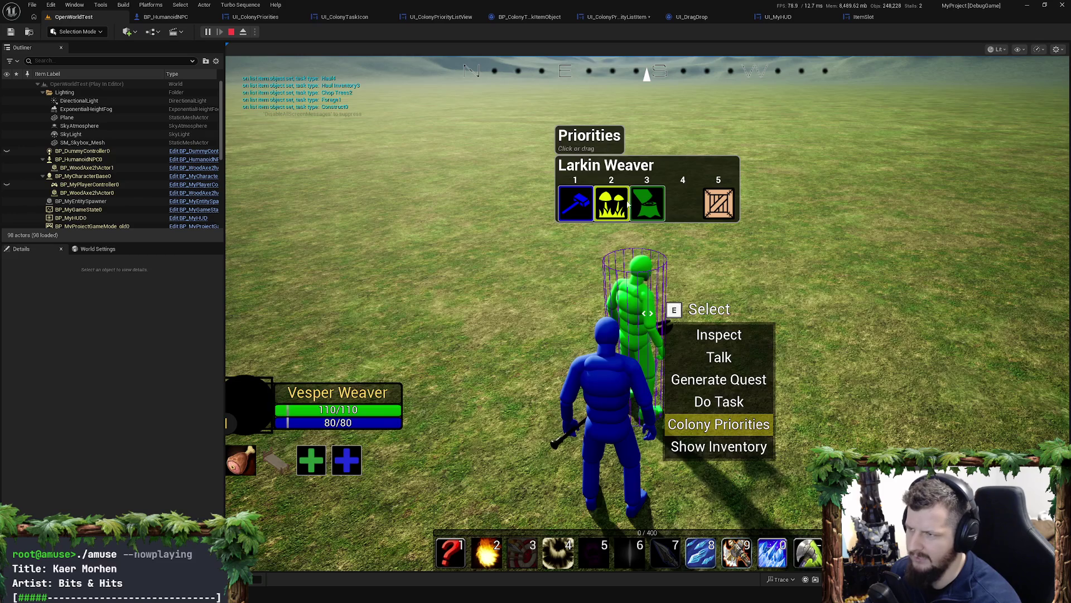
{"action": "left_click", "coordinate": [582, 210]}
{"action": "left_click", "coordinate": [583, 209]}
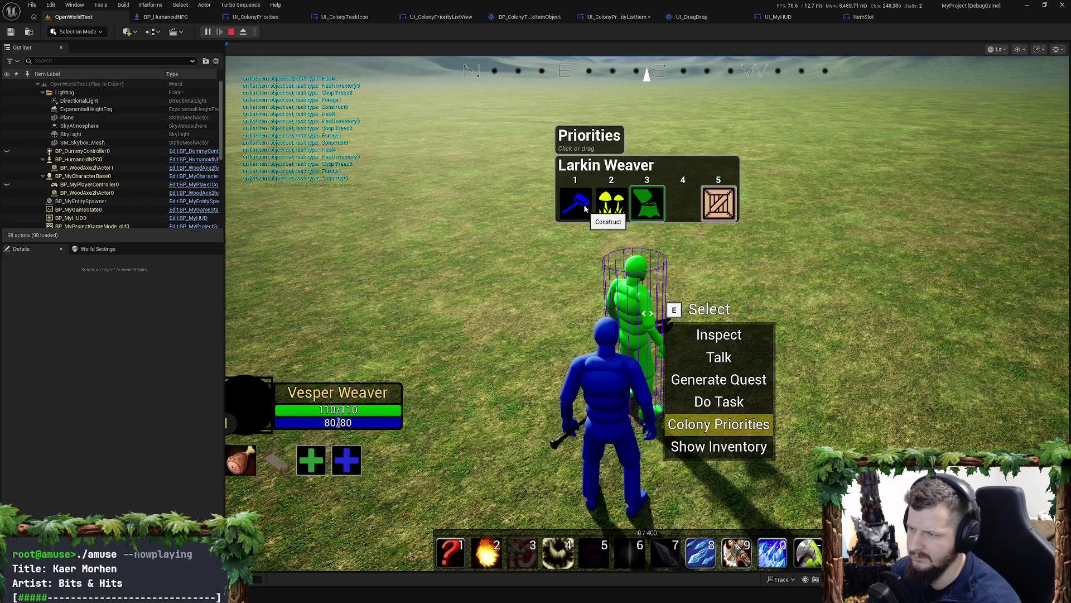
{"action": "left_click", "coordinate": [586, 207]}
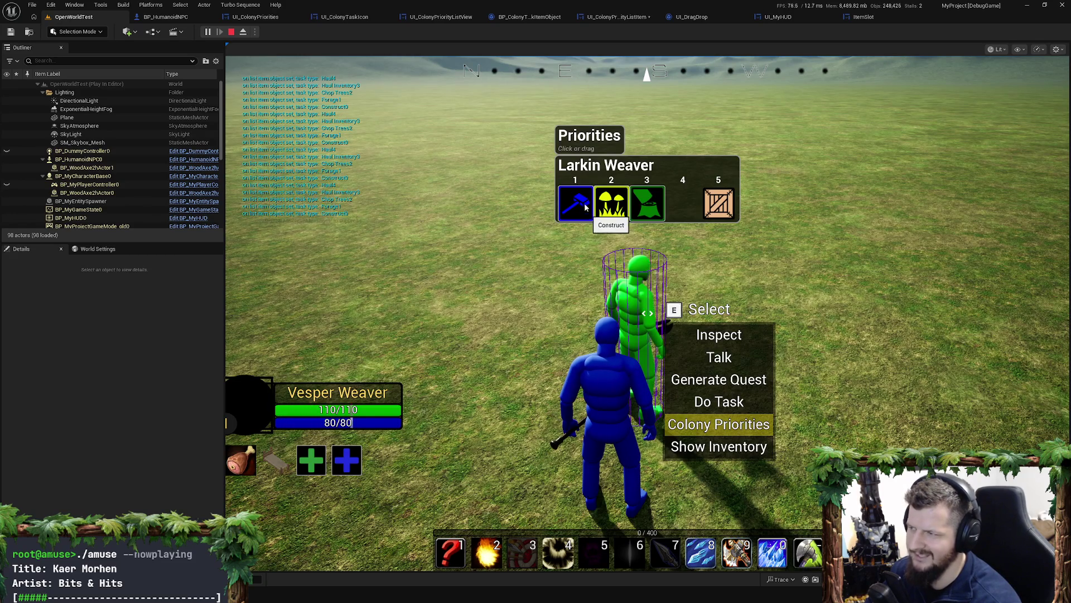
{"action": "left_click", "coordinate": [643, 208]}
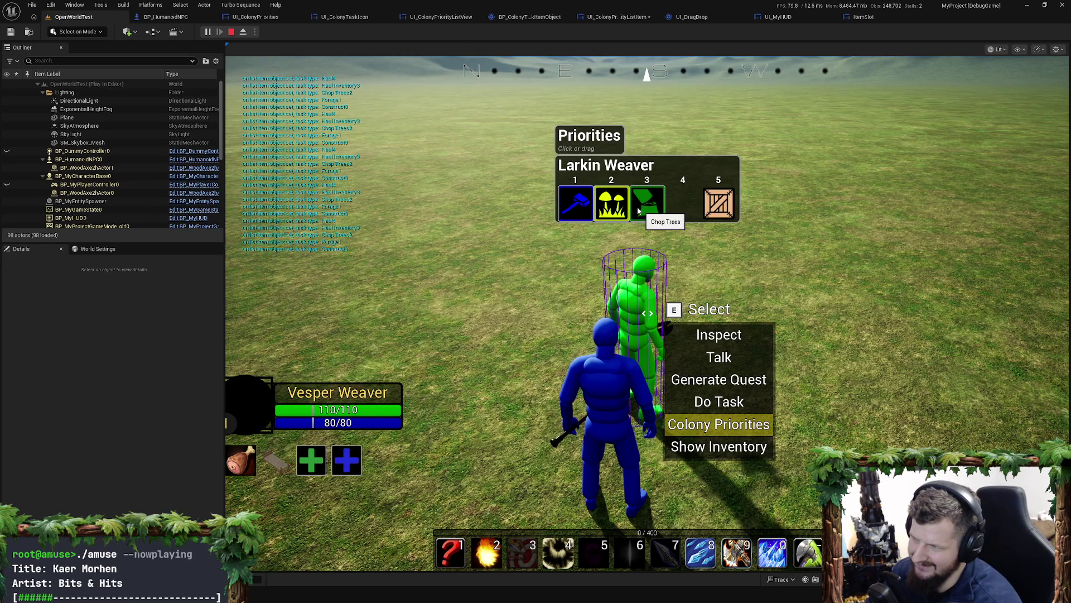
{"action": "left_click", "coordinate": [638, 210]}
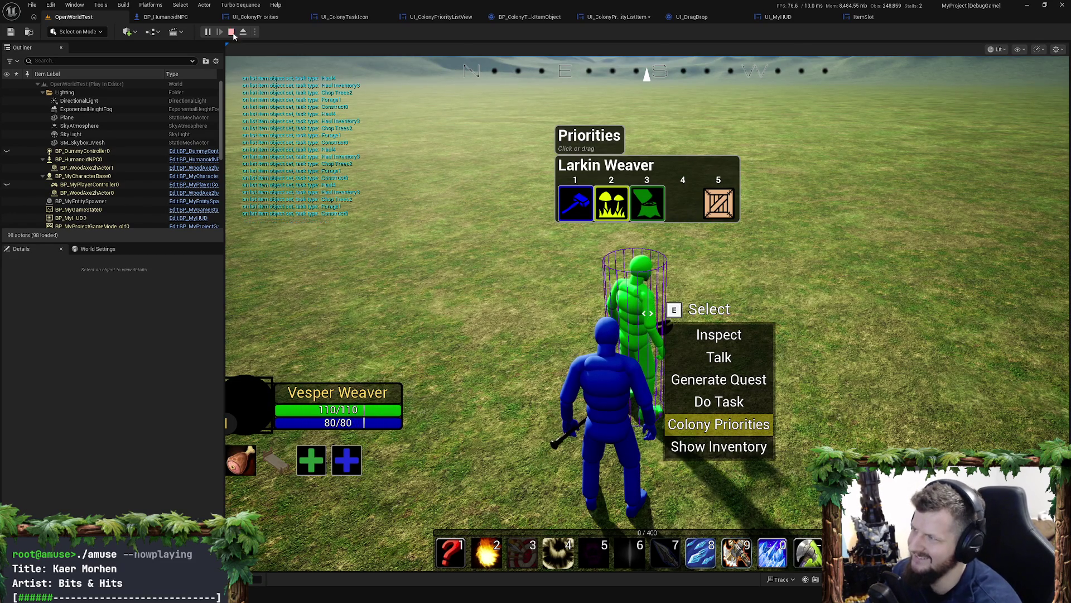
{"action": "key", "text": "Escape"}
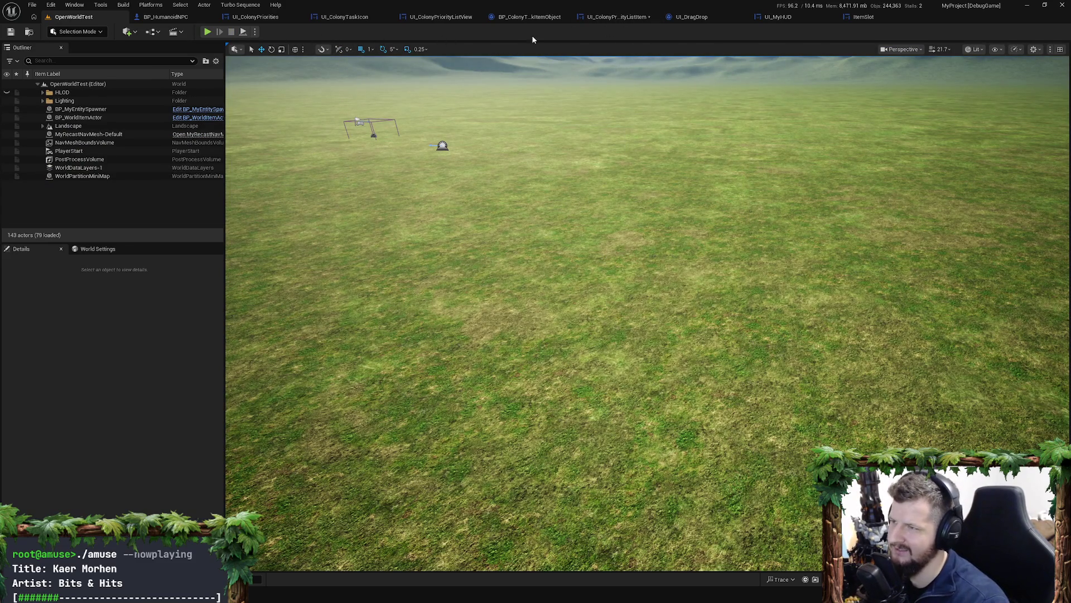
Step: Inspect the ColonyTaskPriority variable in BP_ColonyTaskItemObject before switching to Rider
{"action": "left_click", "coordinate": [528, 16]}
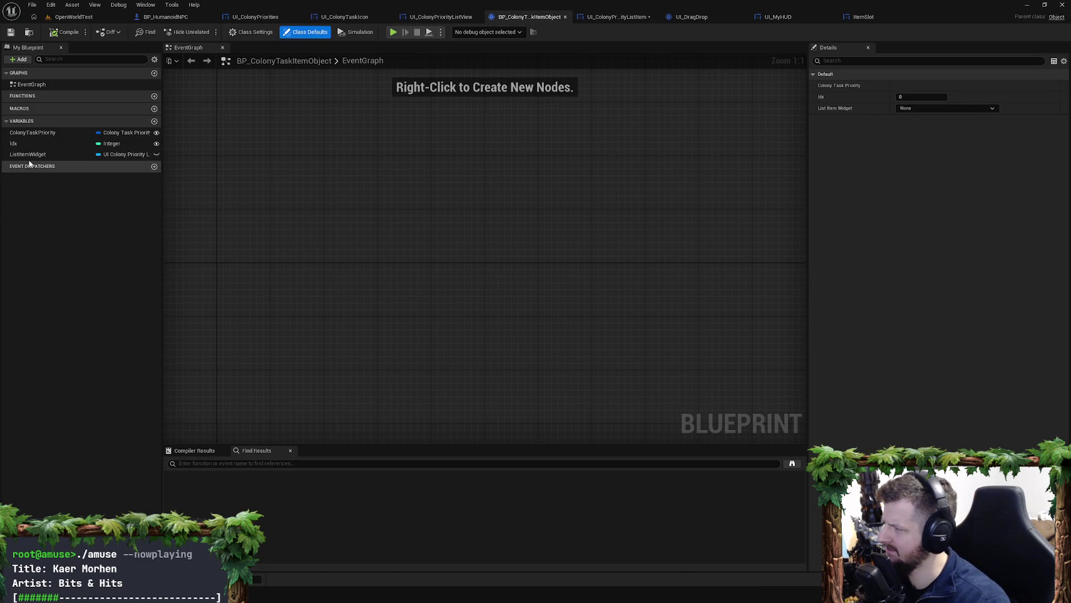
{"action": "left_click", "coordinate": [59, 133]}
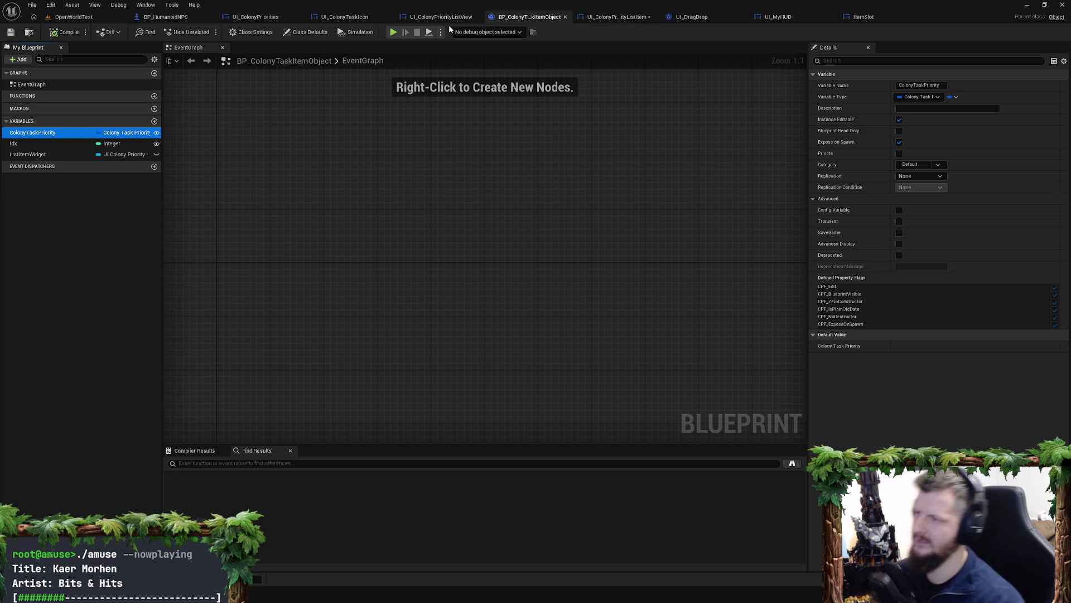
{"action": "key", "text": "alt+Tab"}
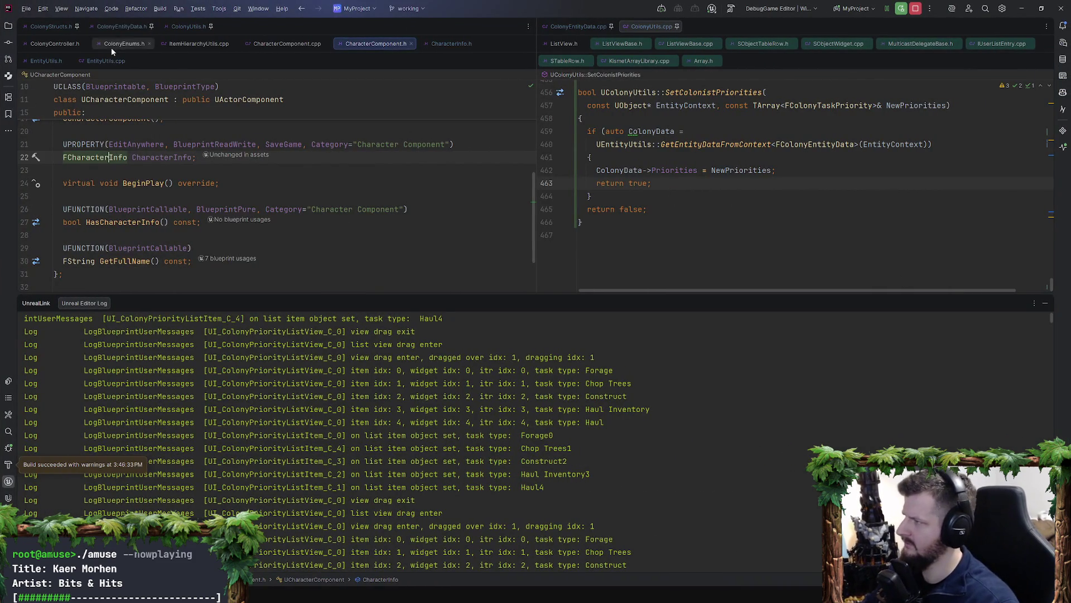
Step: Append '= true' to the bEnabled declaration in ColonyStructs.h and start the build
{"action": "left_click", "coordinate": [195, 28]}
{"action": "left_click", "coordinate": [51, 27]}
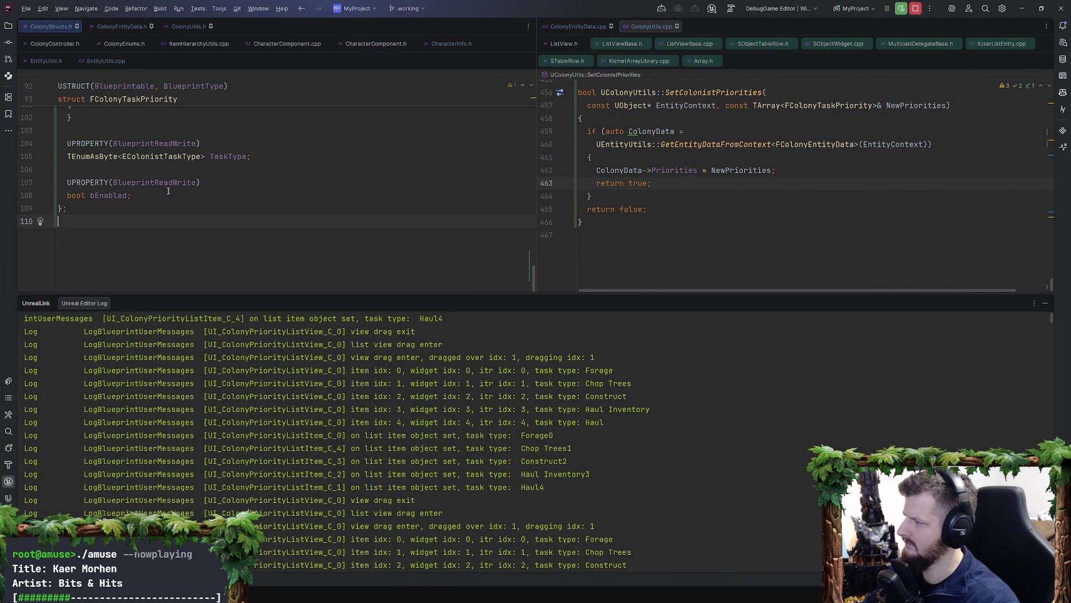
{"action": "left_click", "coordinate": [127, 196]}
{"action": "type", "text": "= true"}
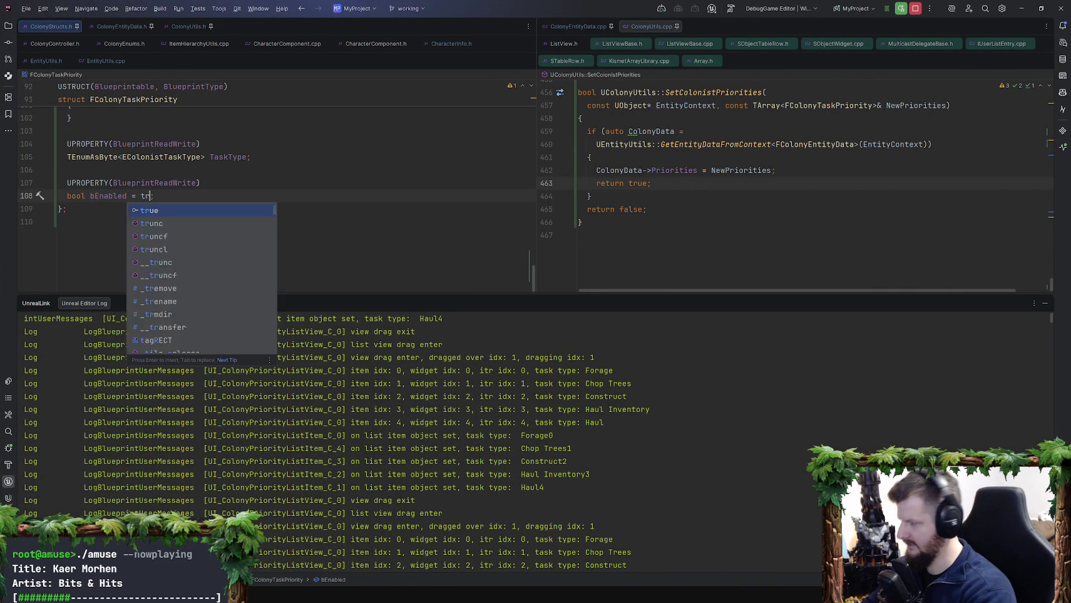
{"action": "key", "text": "Escape"}
{"action": "left_click", "coordinate": [708, 209]}
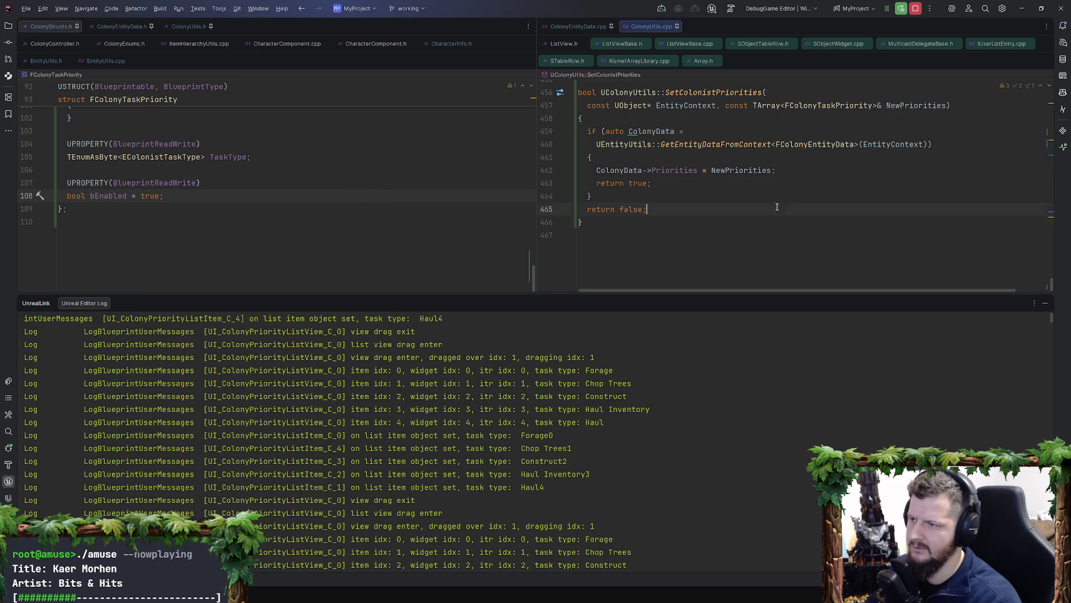
{"action": "left_click", "coordinate": [902, 9]}
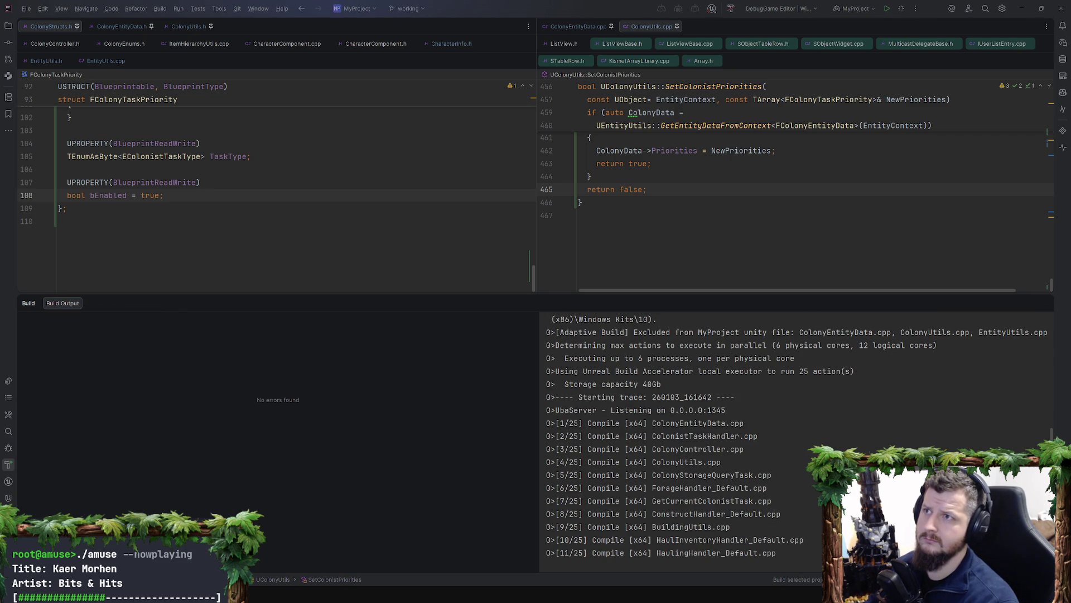
Step: Resize the Build output panel while the rebuild reaches linking, then show the desktop
{"action": "left_click", "coordinate": [803, 182]}
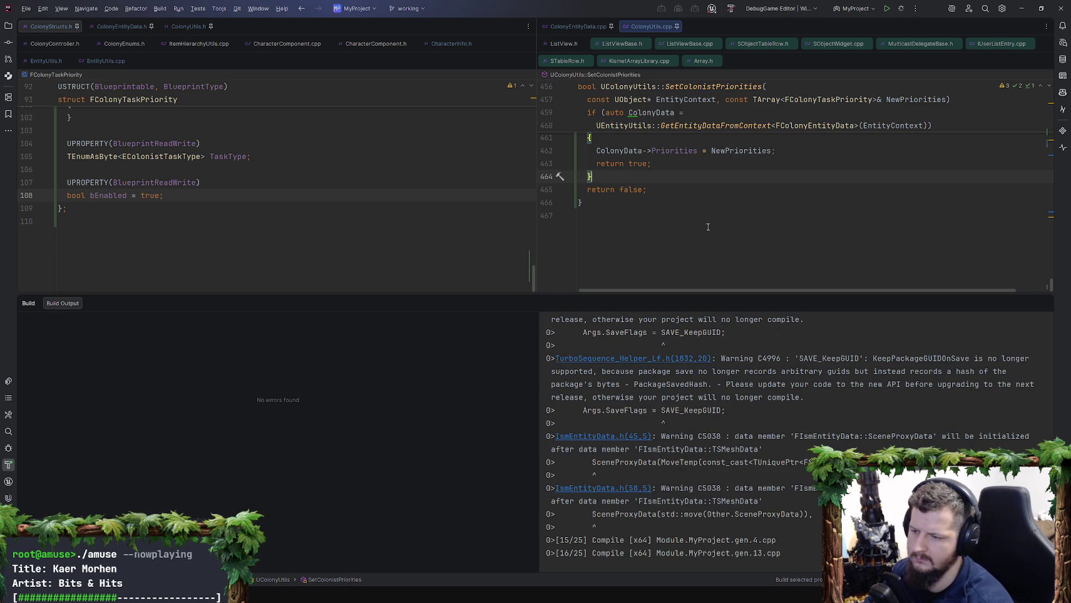
{"action": "left_click_drag", "start_coordinate": [561, 294], "coordinate": [569, 269]}
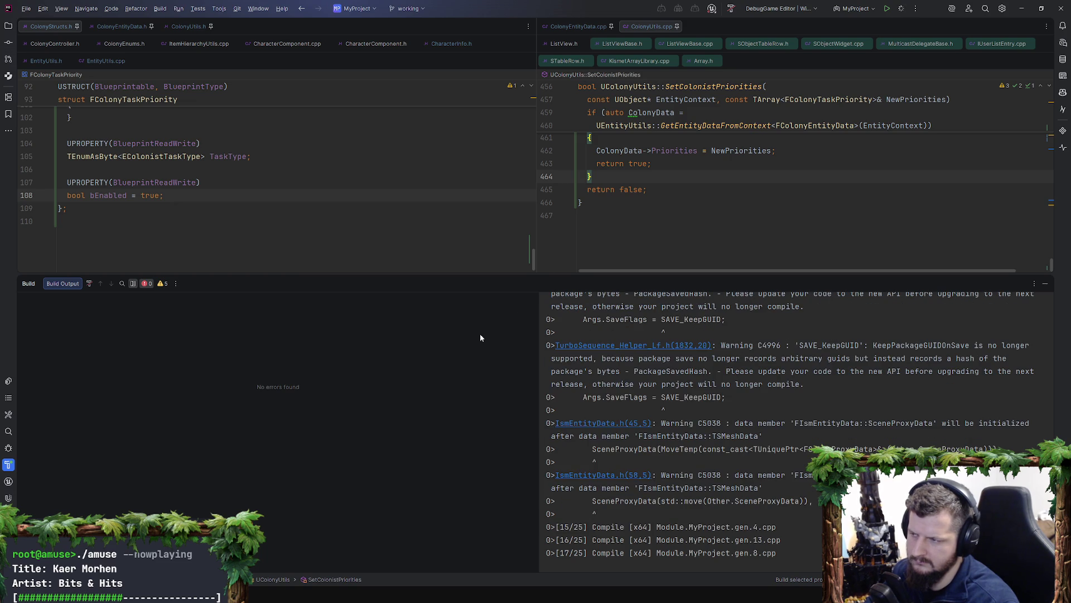
{"action": "left_click_drag", "start_coordinate": [549, 277], "coordinate": [550, 341]}
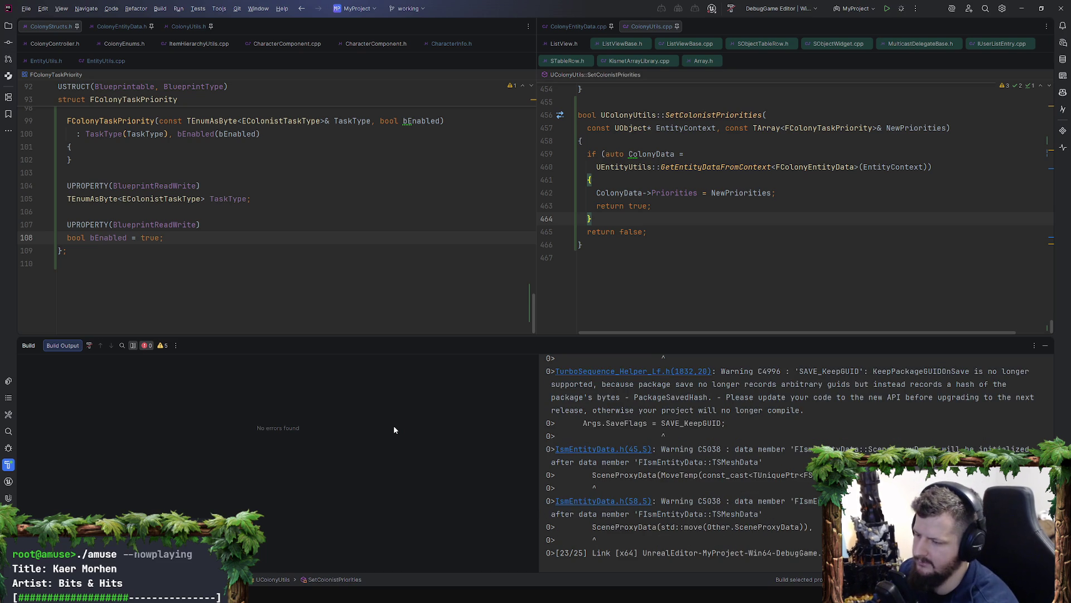
{"action": "key", "text": "super+d"}
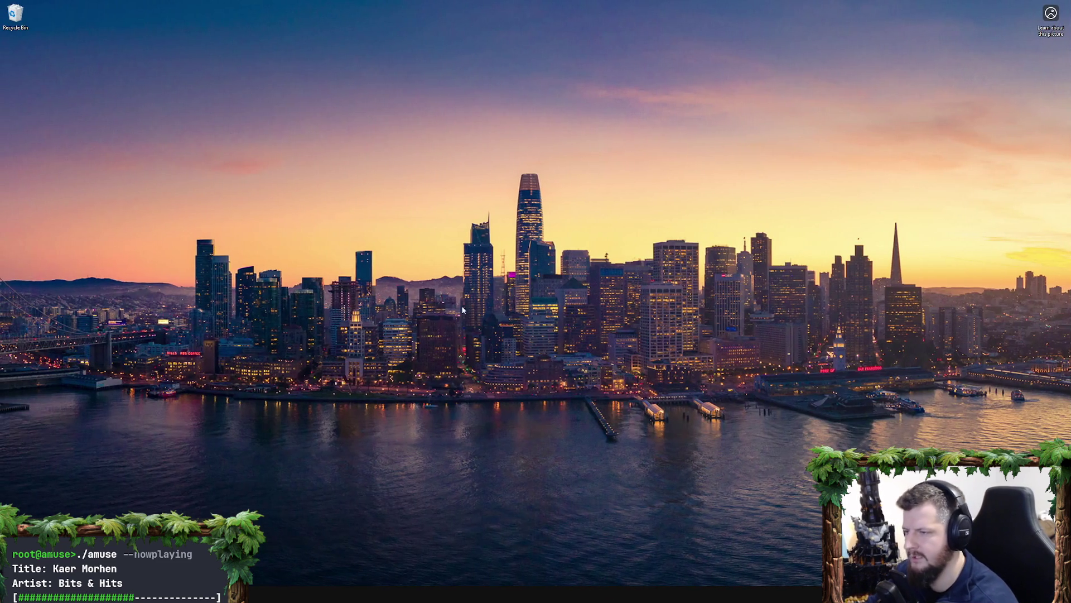
Step: Drag across the desktop while the MyProject editor relaunches into OpenWorldTest
{"action": "mouse_move", "coordinate": [152, 181]}
{"action": "left_mouse_down"}
{"action": "mouse_move", "coordinate": [976, 383]}
{"action": "mouse_move", "coordinate": [972, 448]}
{"action": "left_mouse_up"}
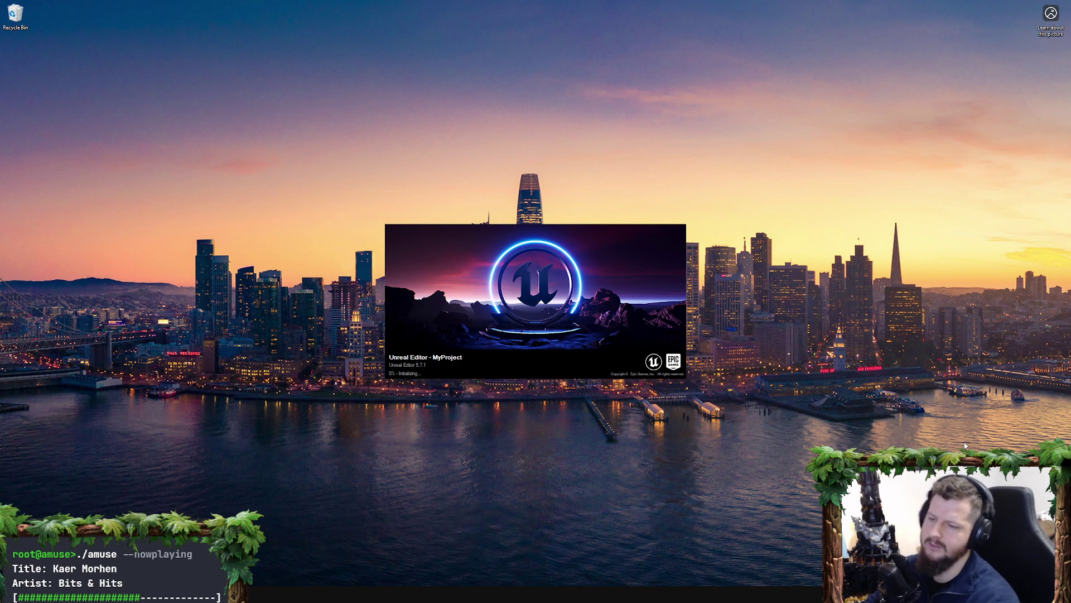
{"action": "mouse_move", "coordinate": [966, 445]}
{"action": "left_mouse_down"}
{"action": "mouse_move", "coordinate": [10, 174]}
{"action": "mouse_move", "coordinate": [132, 177]}
{"action": "mouse_move", "coordinate": [155, 161]}
{"action": "mouse_move", "coordinate": [981, 449]}
{"action": "mouse_move", "coordinate": [161, 185]}
{"action": "mouse_move", "coordinate": [127, 150]}
{"action": "mouse_move", "coordinate": [956, 466]}
{"action": "mouse_move", "coordinate": [995, 456]}
{"action": "left_mouse_up"}
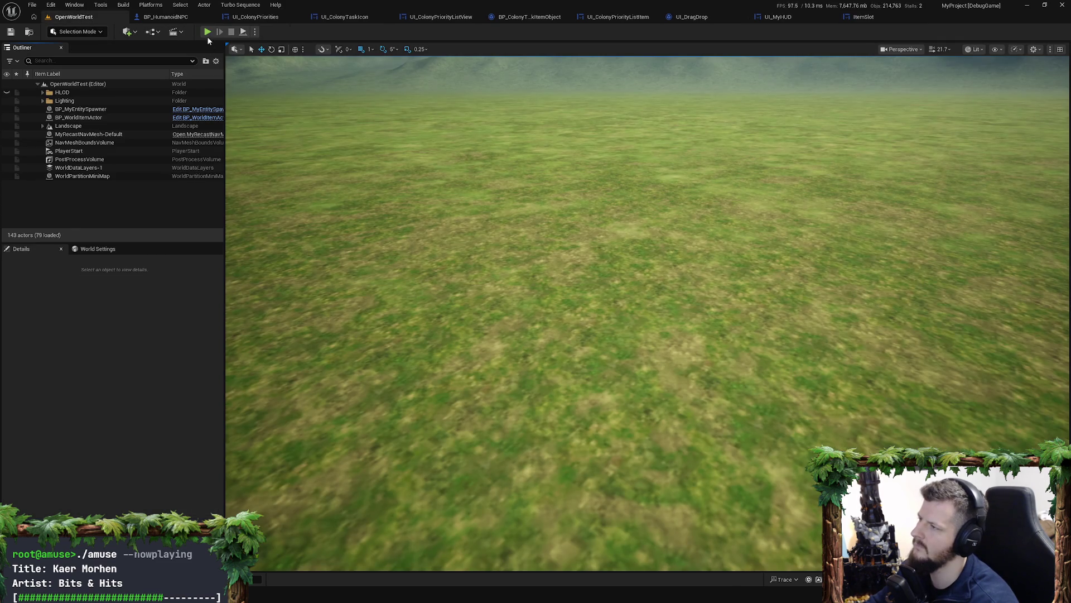
Step: Play the level, recruit the green colonist and open its colony Priorities panel
{"action": "left_click", "coordinate": [207, 32]}
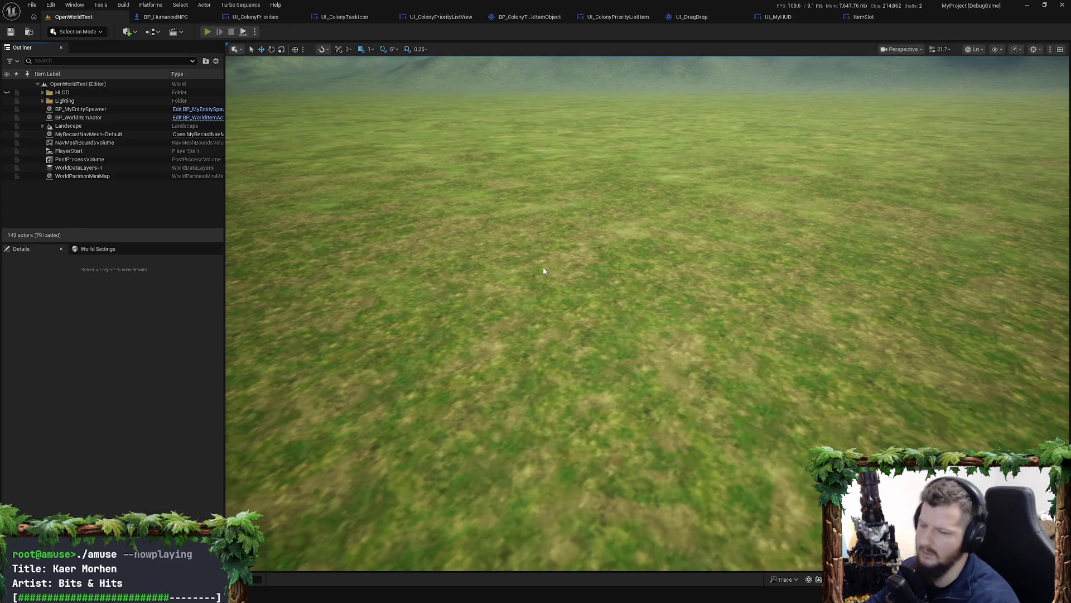
{"action": "key", "text": "w"}
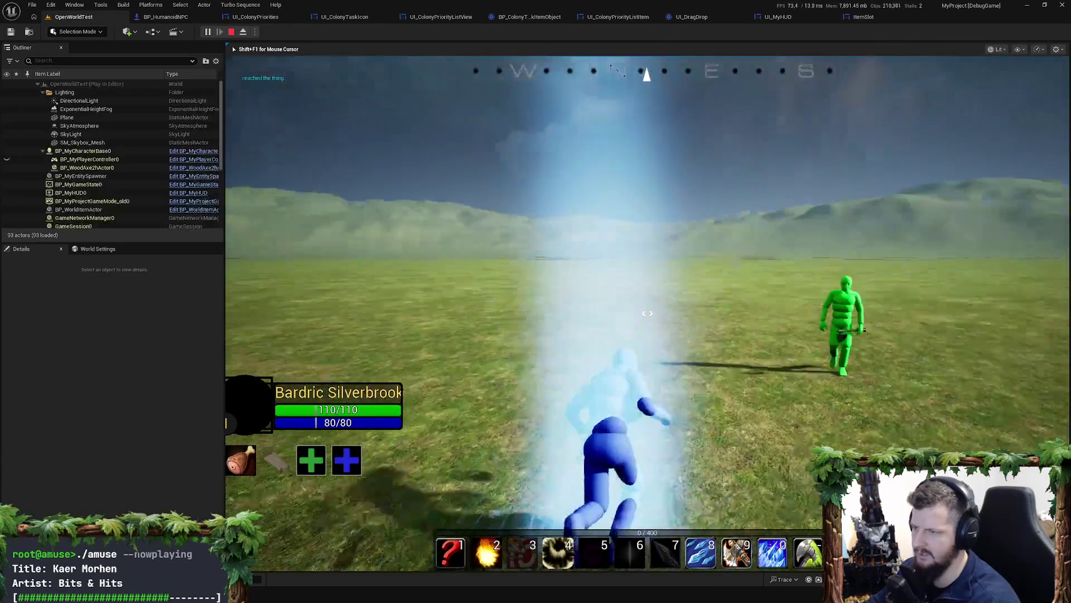
{"action": "key", "text": "e"}
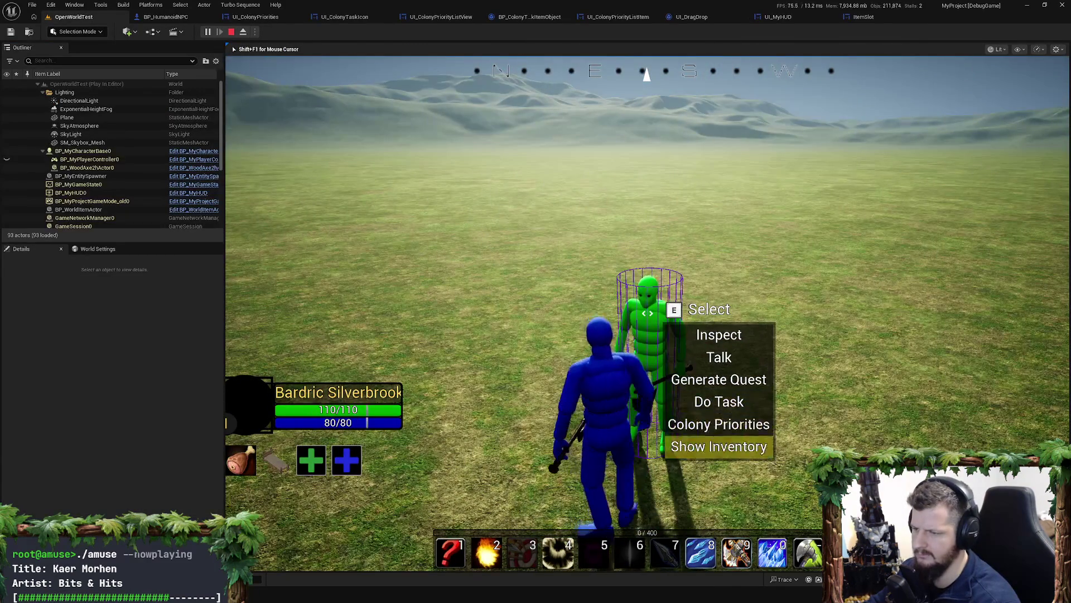
{"action": "scroll", "coordinate": [719, 401], "scroll_direction": "up", "scroll_amount": 2}
{"action": "scroll", "coordinate": [719, 402], "scroll_direction": "down", "scroll_amount": 1}
{"action": "key", "text": "e"}
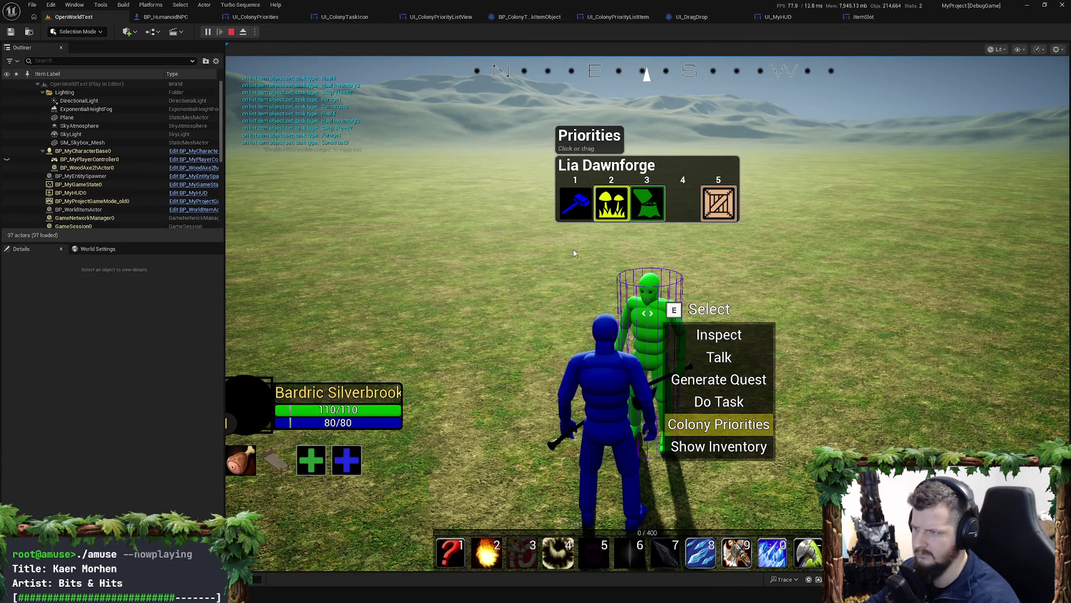
{"action": "key", "text": "e"}
{"action": "scroll", "coordinate": [718, 402], "scroll_direction": "up", "scroll_amount": 1}
{"action": "scroll", "coordinate": [719, 401], "scroll_direction": "down", "scroll_amount": 1}
{"action": "key", "text": "e"}
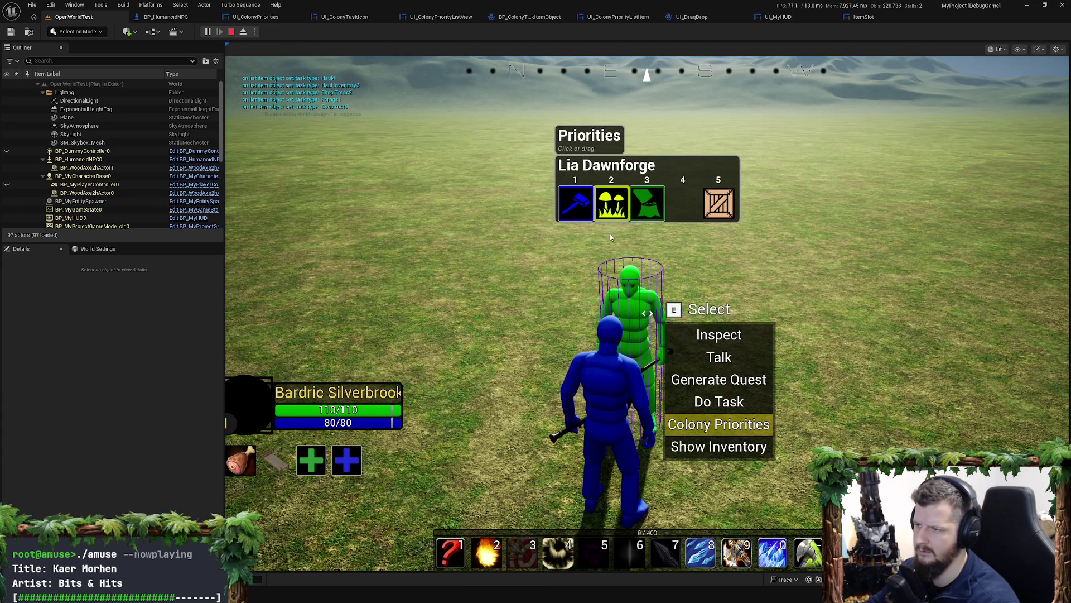
Step: Toggle the Forage task, stop playing and open UI_ColonyPriorityListView
{"action": "left_click", "coordinate": [611, 209]}
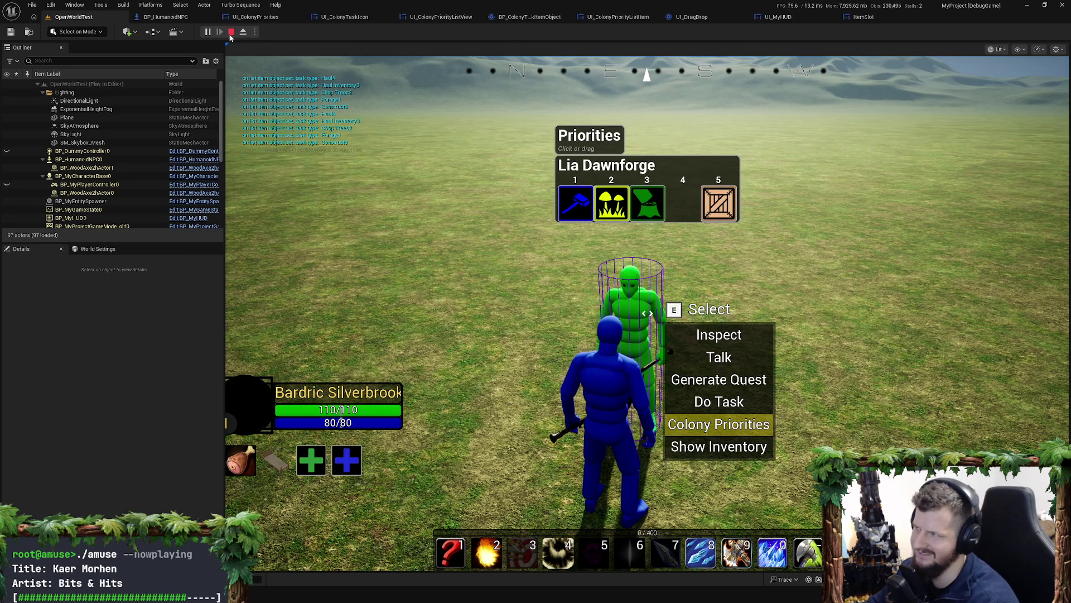
{"action": "left_click", "coordinate": [230, 32]}
{"action": "left_click", "coordinate": [447, 19]}
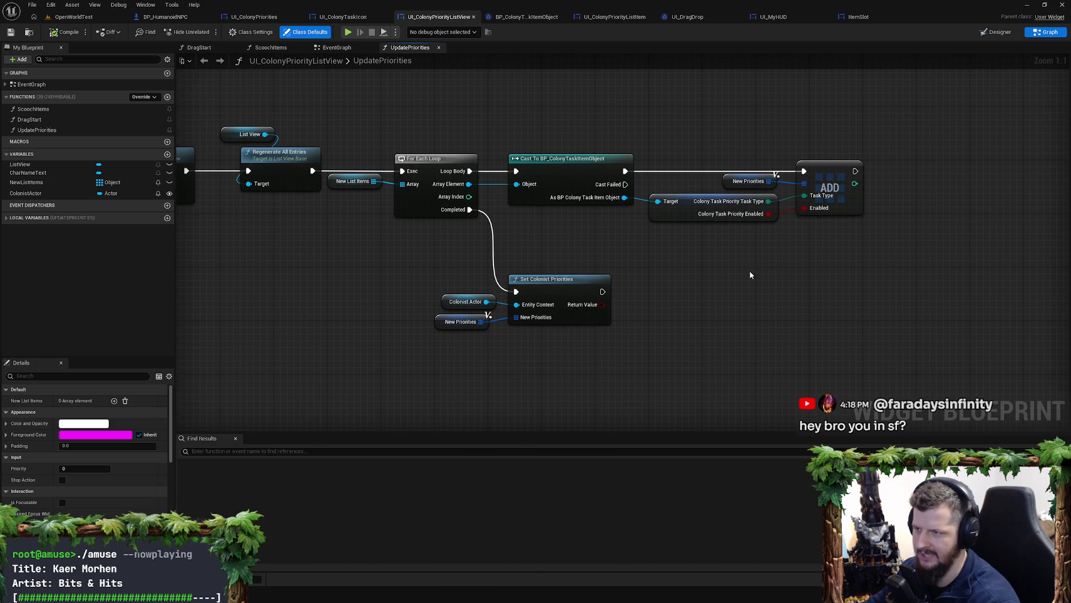
Step: Glance at BP_ColonyTaskItemObject, then pan UpdatePriorities until the ADD node is fully visible
{"action": "left_click", "coordinate": [509, 18]}
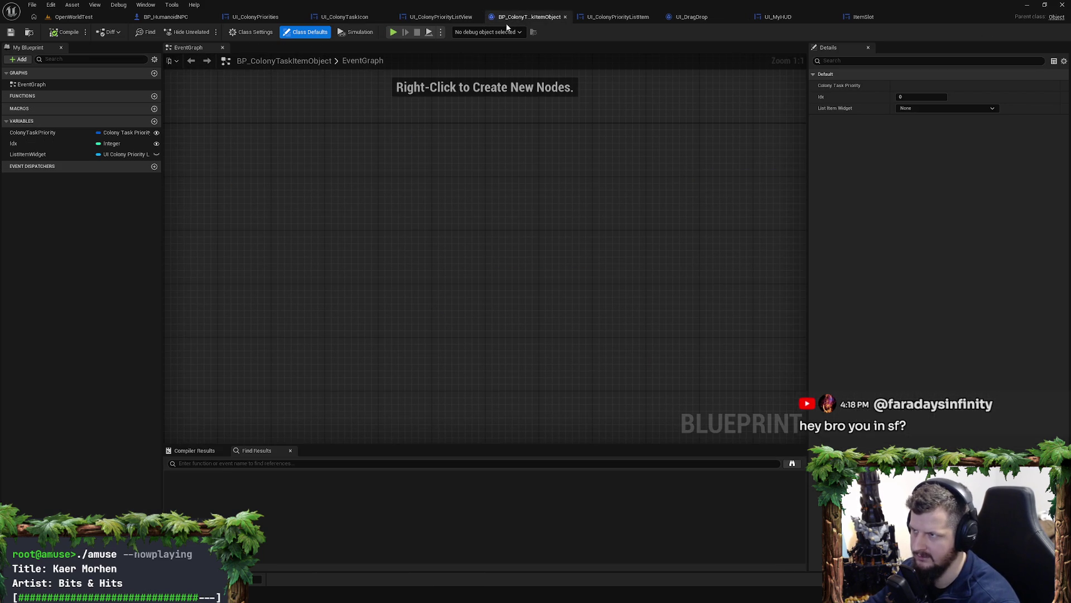
{"action": "left_click", "coordinate": [345, 17]}
{"action": "left_click", "coordinate": [440, 17]}
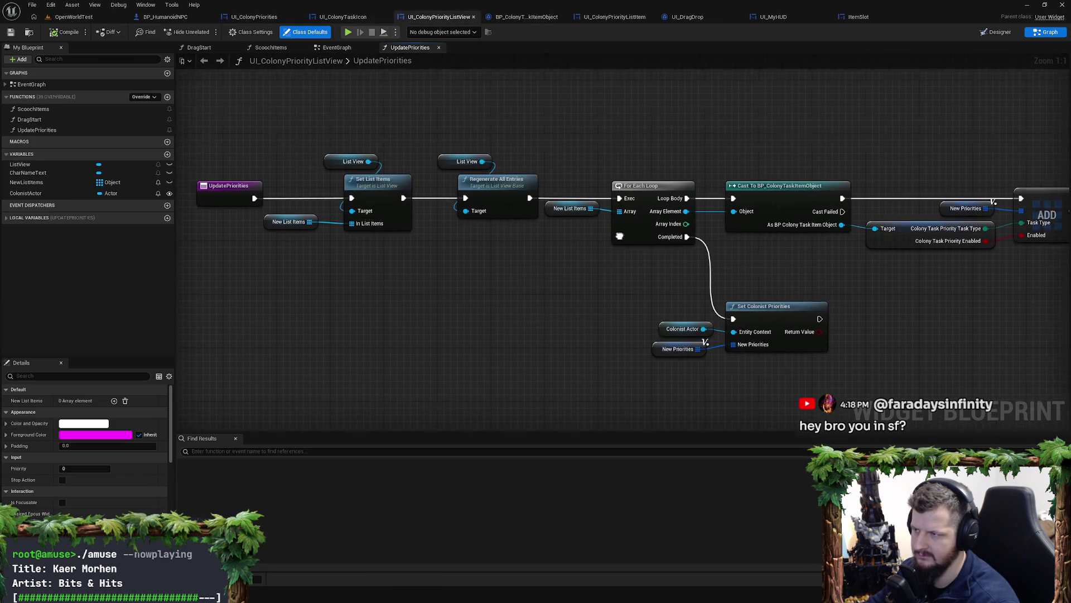
{"action": "mouse_move", "coordinate": [760, 245]}
{"action": "left_mouse_down"}
{"action": "mouse_move", "coordinate": [454, 196]}
{"action": "mouse_move", "coordinate": [480, 205]}
{"action": "left_mouse_up"}
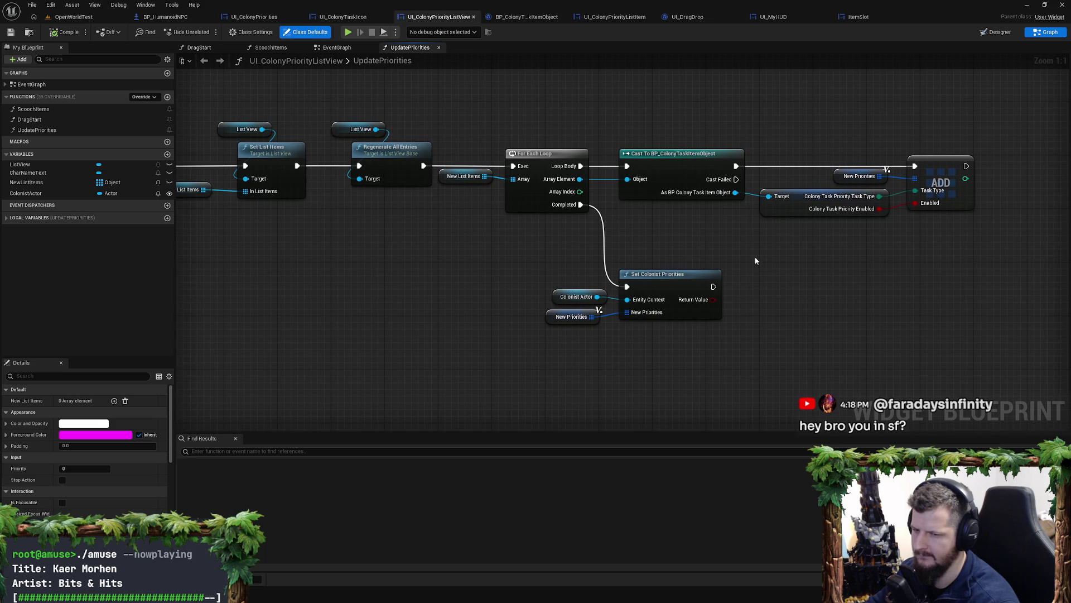
{"action": "left_click_drag", "start_coordinate": [747, 253], "coordinate": [641, 236]}
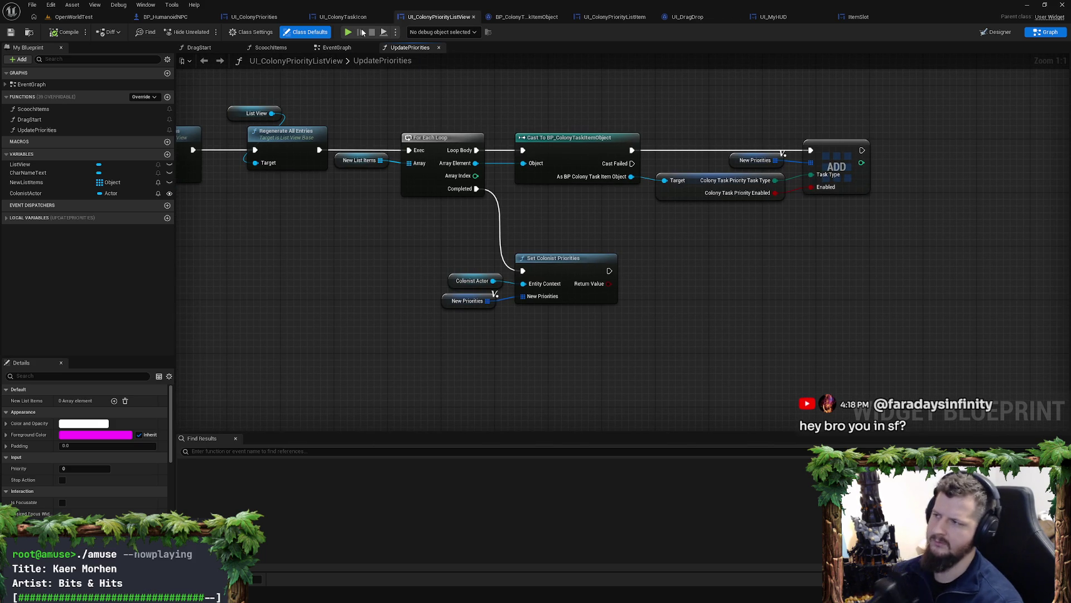
{"action": "left_click", "coordinate": [608, 17]}
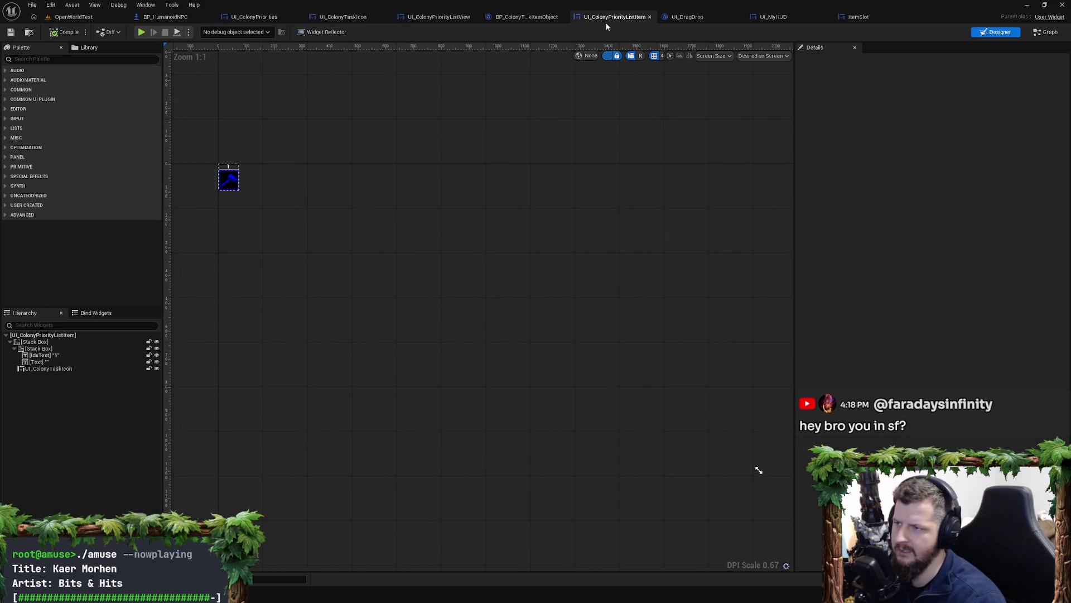
{"action": "left_click", "coordinate": [1047, 33]}
{"action": "mouse_move", "coordinate": [410, 231]}
{"action": "left_mouse_down"}
{"action": "mouse_move", "coordinate": [290, 188]}
{"action": "mouse_move", "coordinate": [613, 190]}
{"action": "mouse_move", "coordinate": [511, 291]}
{"action": "left_mouse_up"}
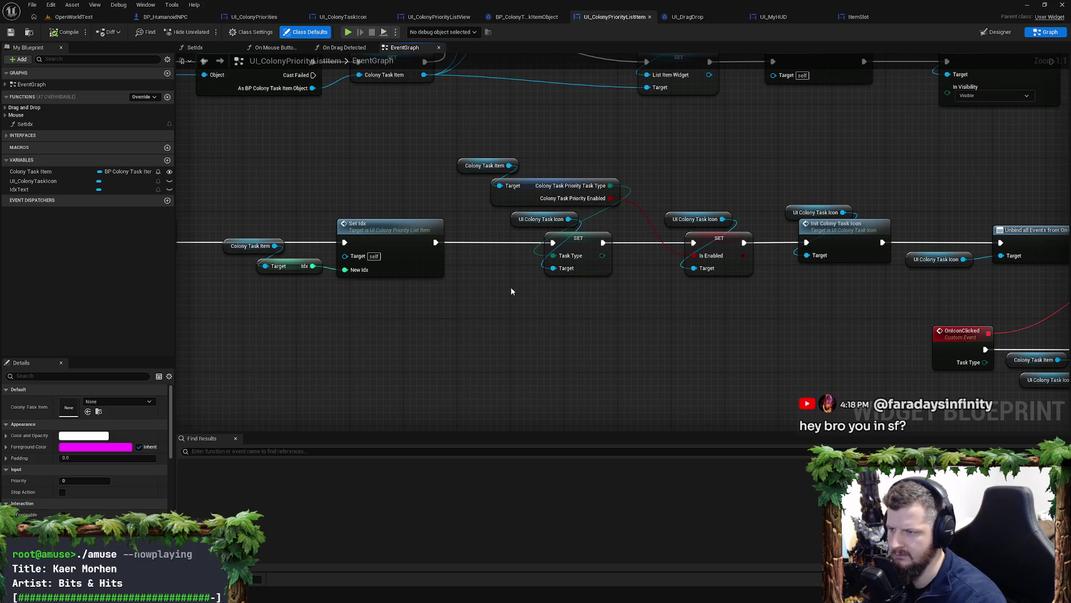
{"action": "mouse_move", "coordinate": [681, 289]}
{"action": "left_mouse_down"}
{"action": "mouse_move", "coordinate": [533, 285]}
{"action": "mouse_move", "coordinate": [669, 285]}
{"action": "left_mouse_up"}
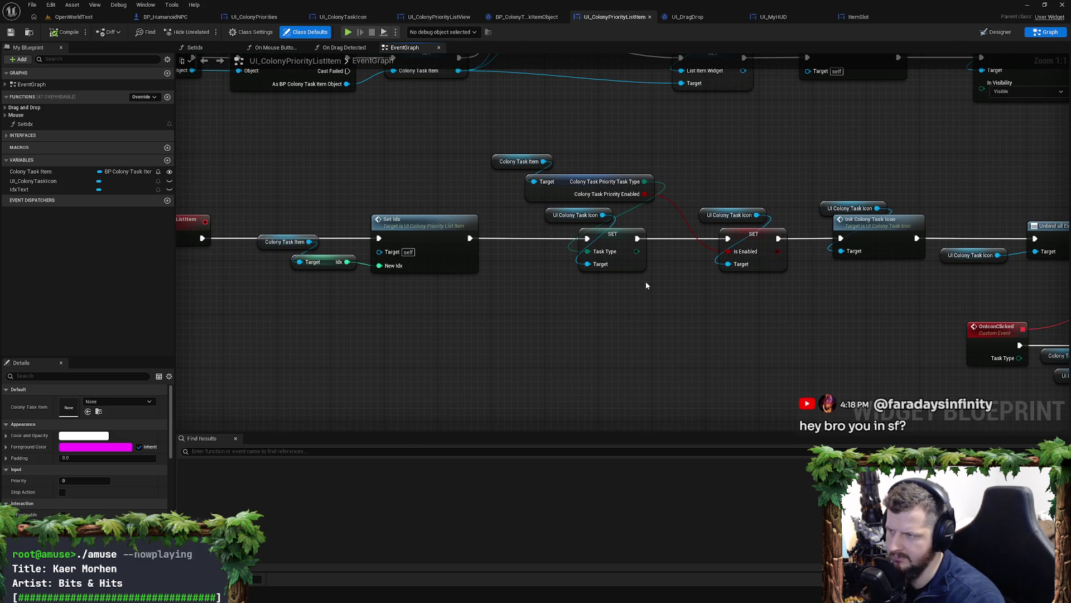
{"action": "left_click_drag", "start_coordinate": [640, 287], "coordinate": [484, 286]}
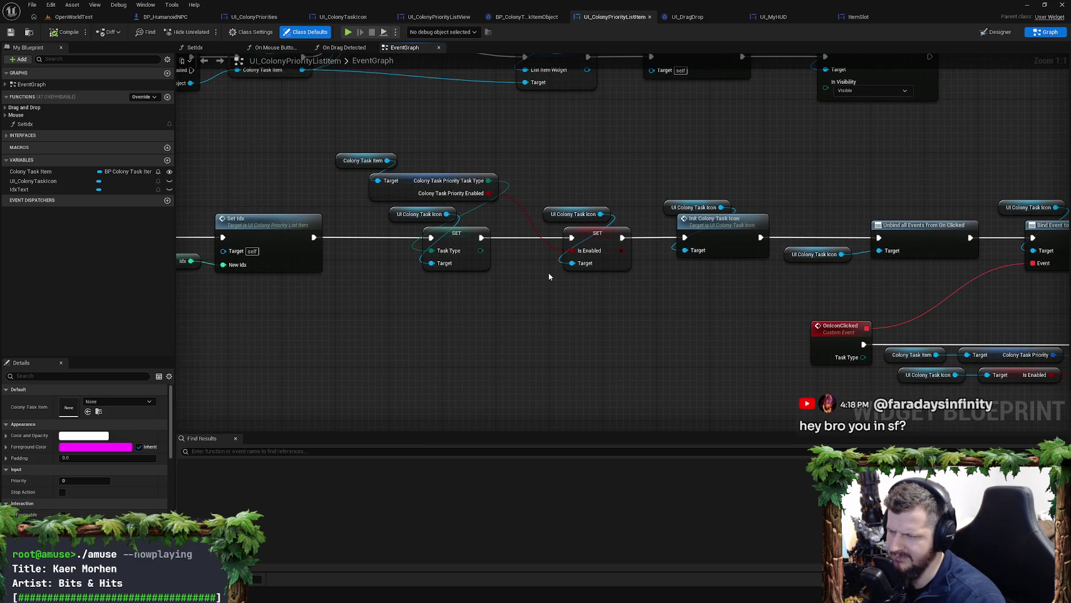
{"action": "mouse_move", "coordinate": [592, 258]}
{"action": "left_mouse_down"}
{"action": "mouse_move", "coordinate": [584, 292]}
{"action": "mouse_move", "coordinate": [489, 180]}
{"action": "left_mouse_up"}
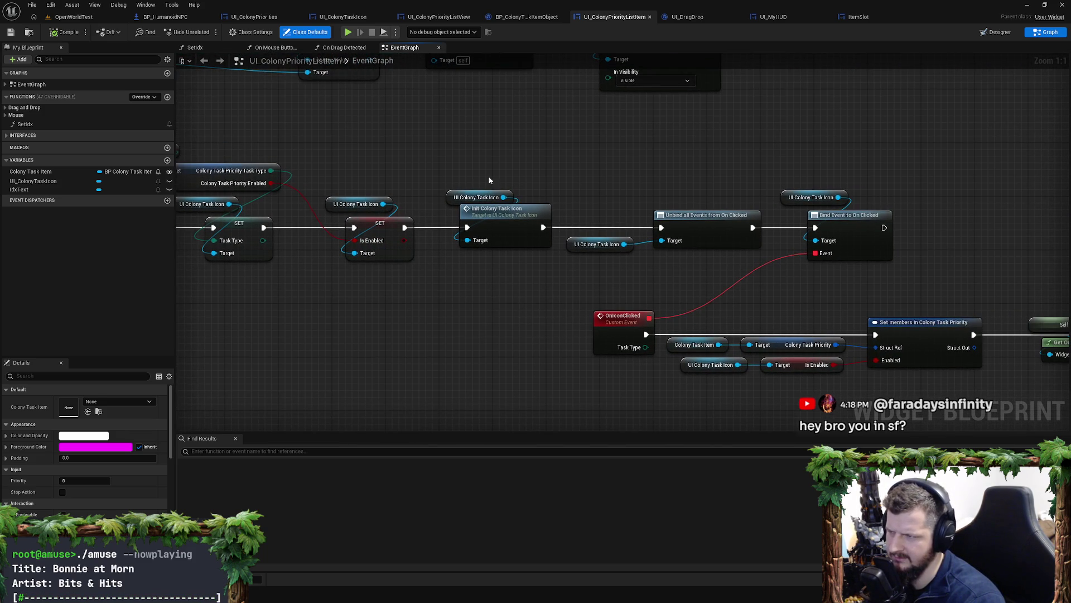
{"action": "double_click", "coordinate": [516, 227]}
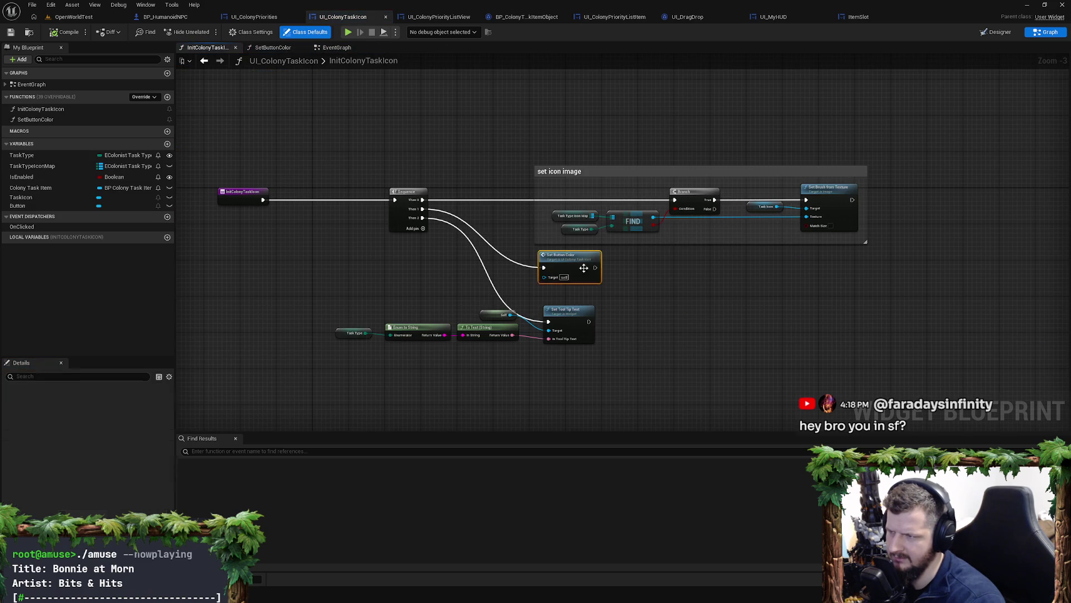
{"action": "double_click", "coordinate": [564, 266]}
{"action": "key", "text": "alt+Left"}
{"action": "key", "text": "alt+Left"}
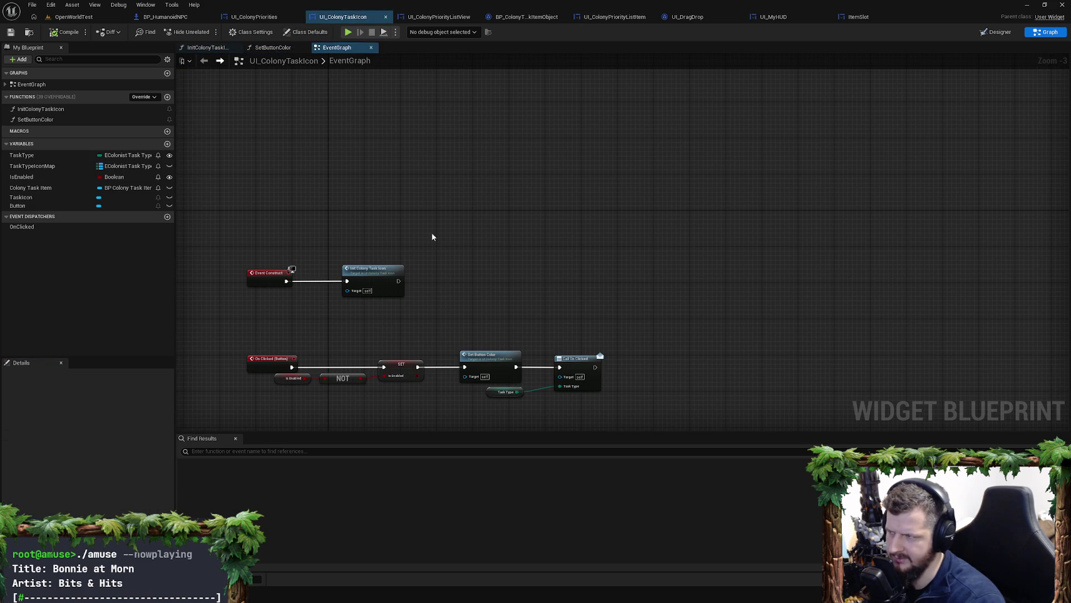
{"action": "key", "text": "alt+Right"}
{"action": "key", "text": "alt+Left"}
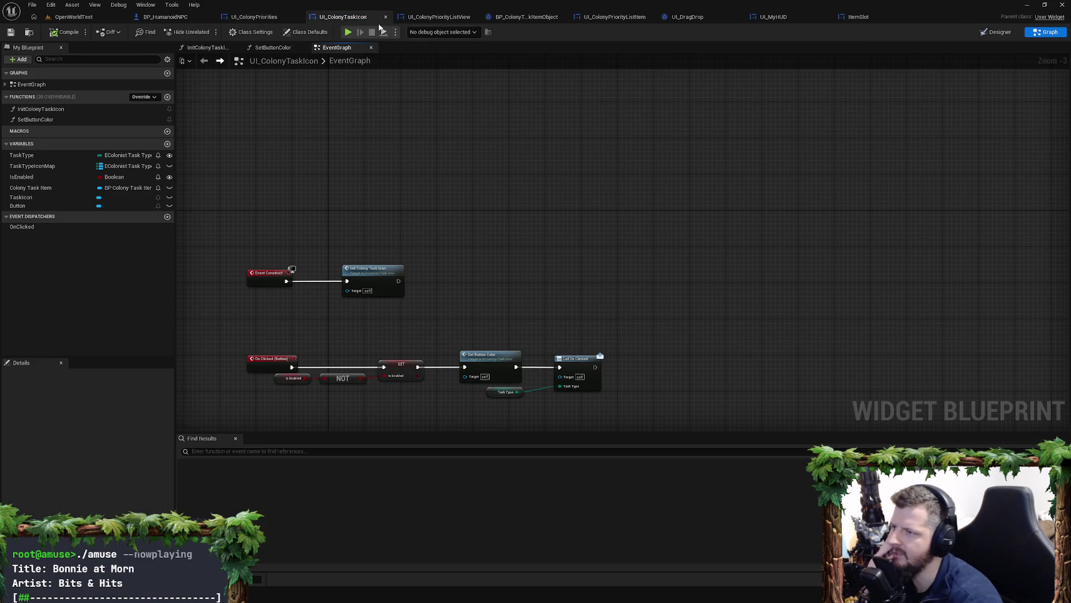
{"action": "key", "text": "alt+Right"}
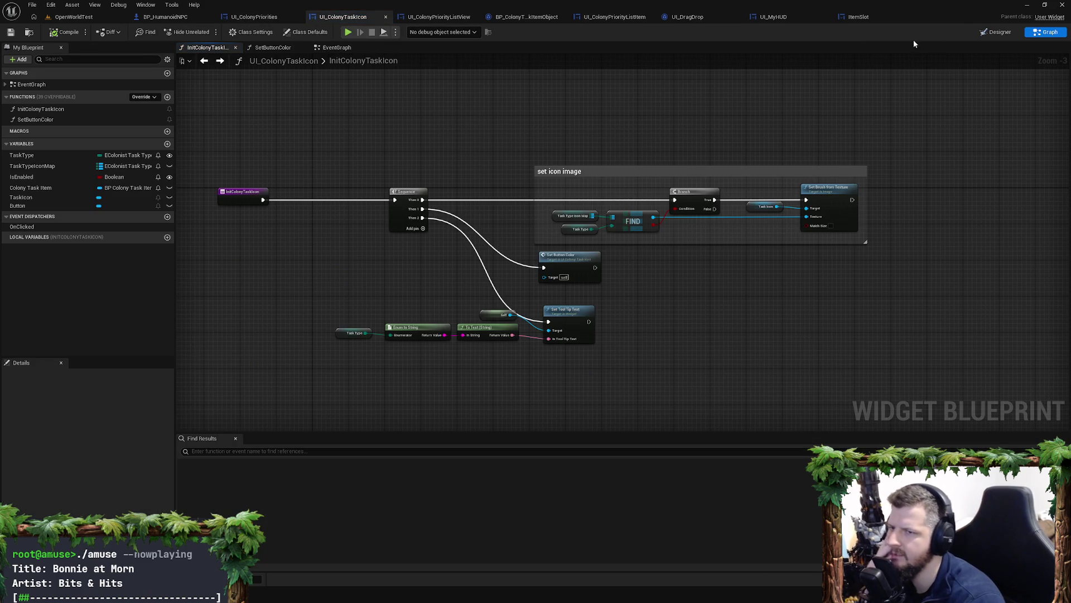
{"action": "left_click", "coordinate": [526, 17]}
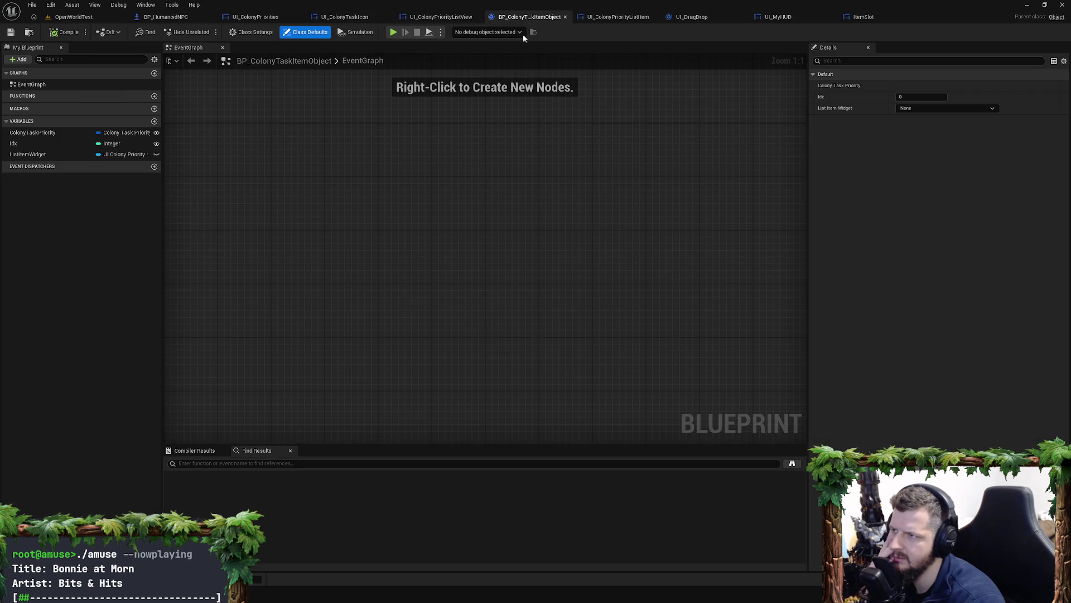
{"action": "left_click", "coordinate": [441, 17]}
{"action": "left_click", "coordinate": [524, 18]}
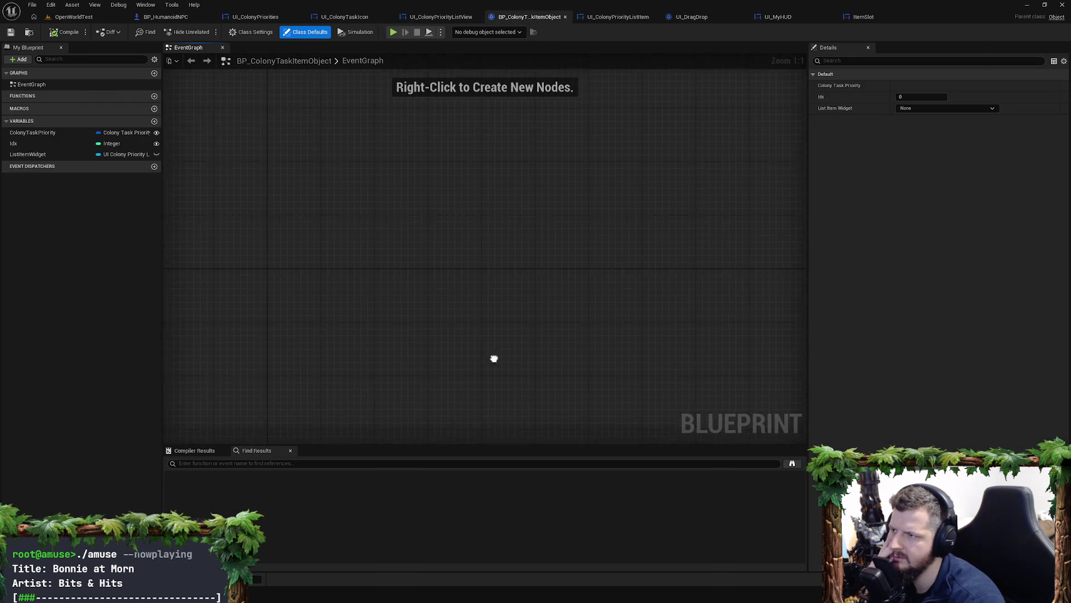
{"action": "left_click", "coordinate": [441, 17]}
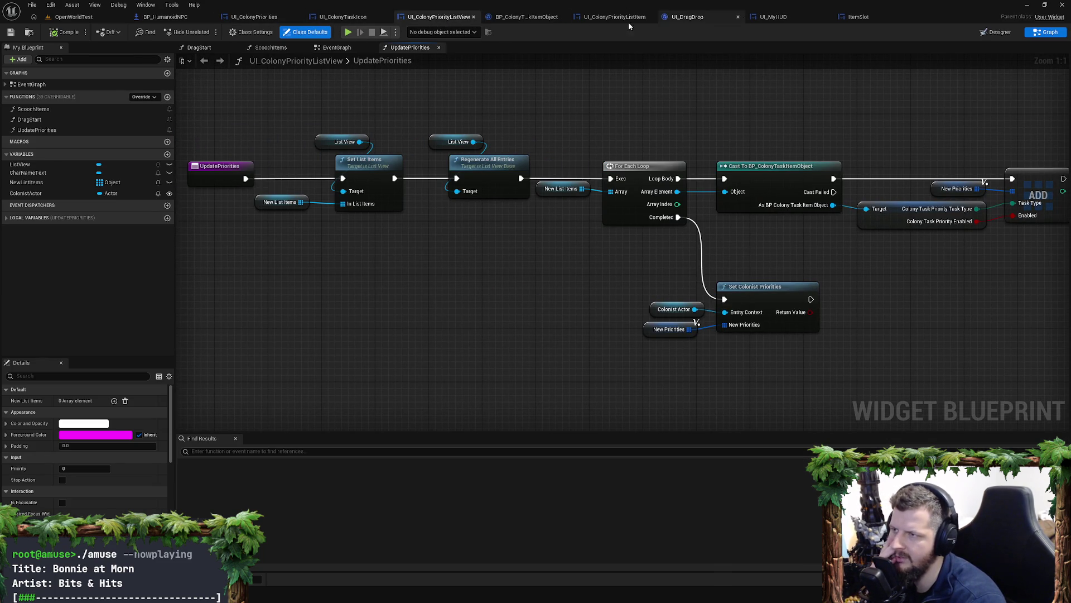
Step: Pan the UI_ColonyPriorityListItem event graph to the task icon and Set Idx nodes
{"action": "left_click_drag", "start_coordinate": [628, 18], "coordinate": [571, 19]}
{"action": "mouse_move", "coordinate": [491, 291]}
{"action": "left_mouse_down"}
{"action": "mouse_move", "coordinate": [626, 305]}
{"action": "mouse_move", "coordinate": [604, 306]}
{"action": "left_mouse_up"}
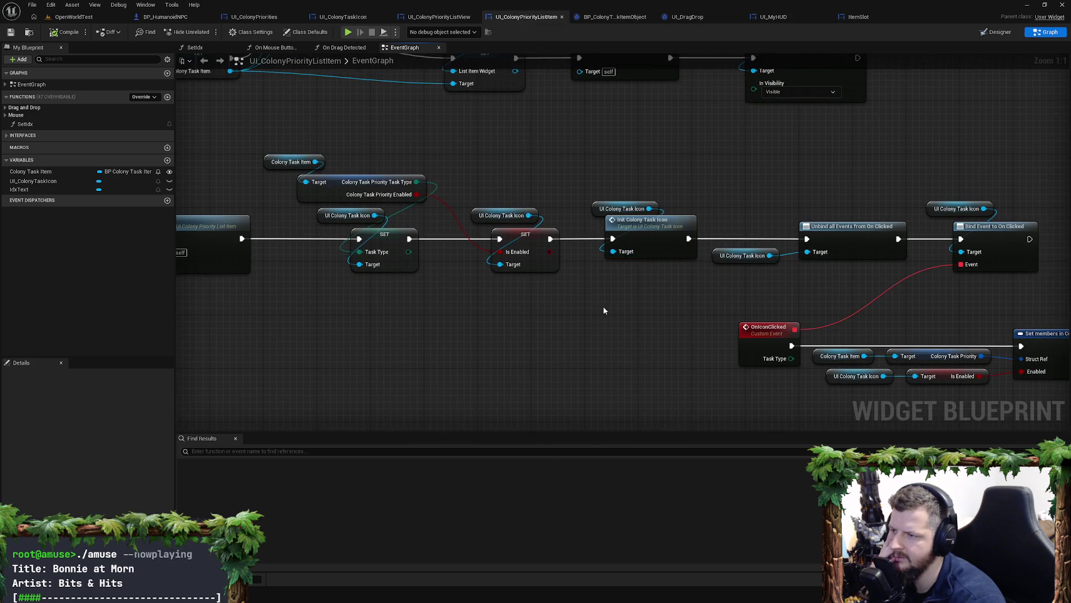
{"action": "right_click", "coordinate": [526, 282]}
{"action": "mouse_move", "coordinate": [526, 282]}
{"action": "left_mouse_down"}
{"action": "mouse_move", "coordinate": [572, 267]}
{"action": "mouse_move", "coordinate": [555, 252]}
{"action": "mouse_move", "coordinate": [663, 274]}
{"action": "mouse_move", "coordinate": [492, 259]}
{"action": "left_mouse_up"}
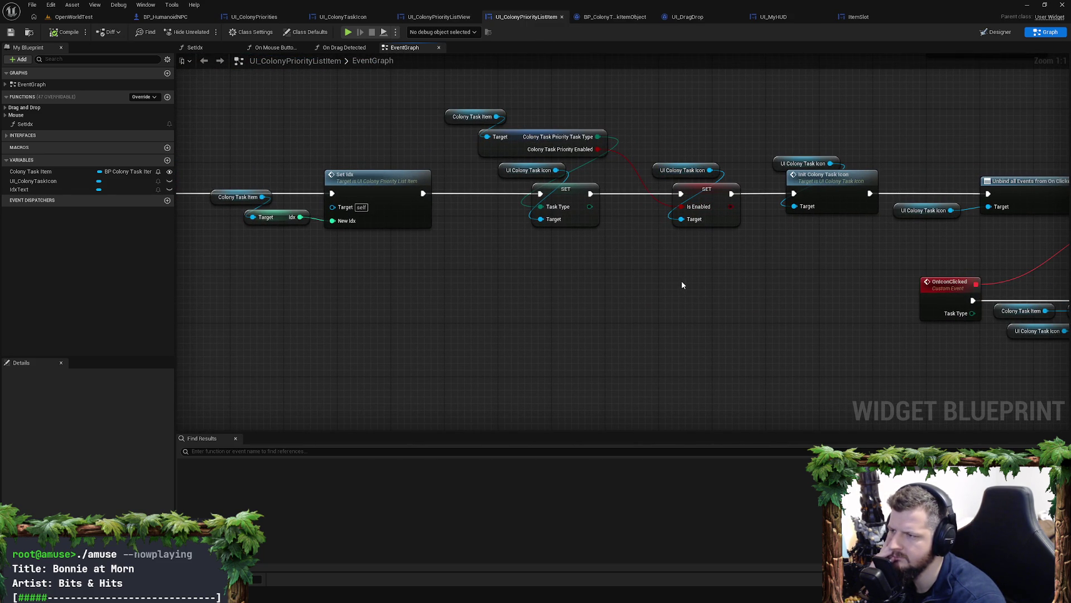
Step: Examine the Set List Items, loop and Set Colonist Priorities nodes in UpdatePriorities, then go to Rider
{"action": "left_click", "coordinate": [442, 17]}
{"action": "scroll", "coordinate": [492, 256], "scroll_direction": "down", "scroll_amount": 3}
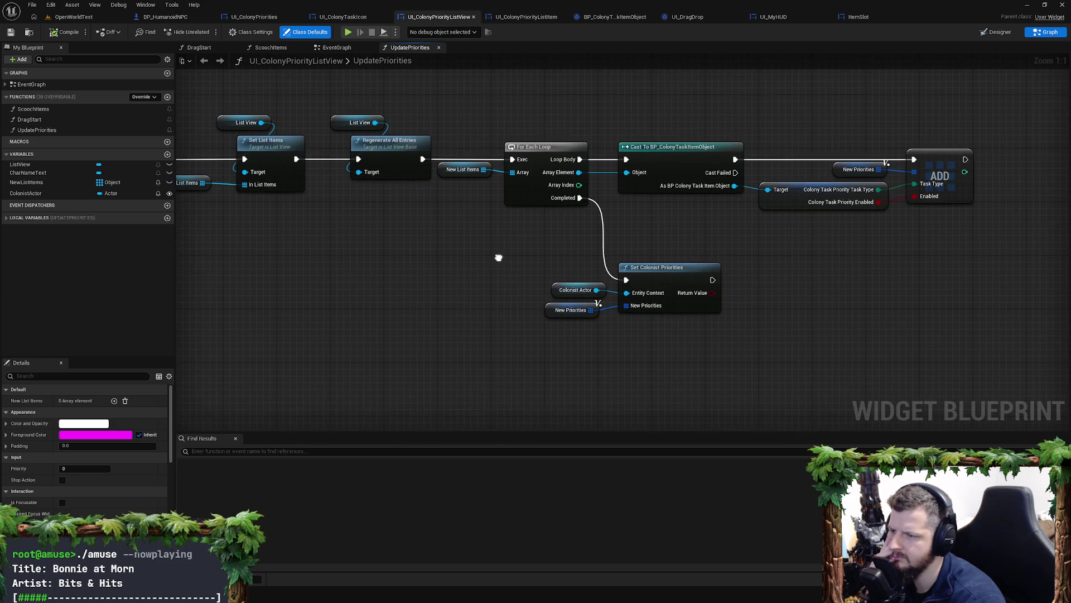
{"action": "scroll", "coordinate": [781, 245], "scroll_direction": "up", "scroll_amount": 2}
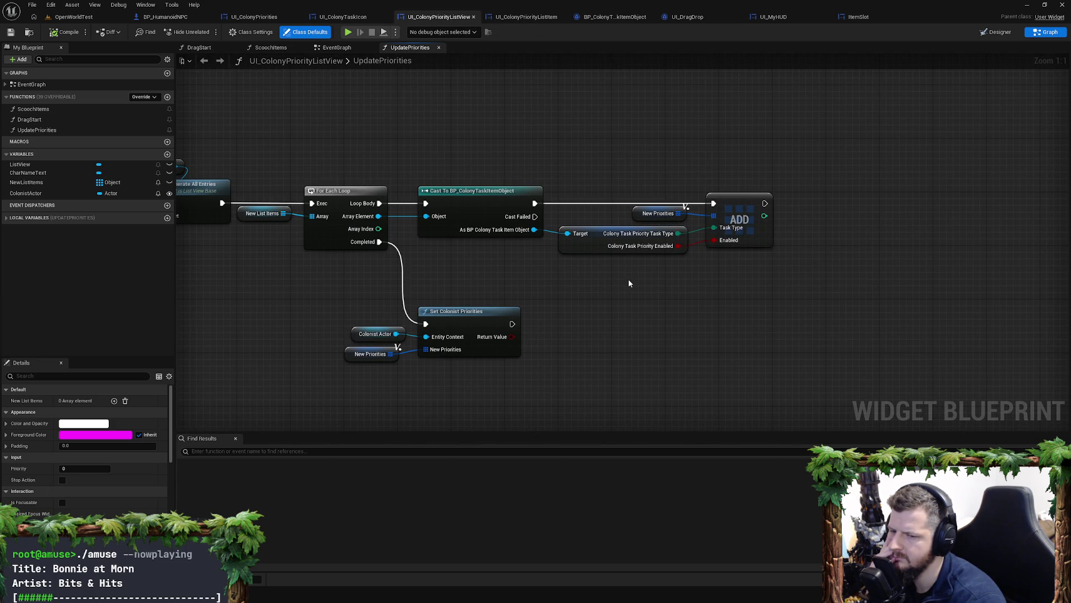
{"action": "mouse_move", "coordinate": [629, 284]}
{"action": "left_mouse_down"}
{"action": "mouse_move", "coordinate": [832, 253]}
{"action": "mouse_move", "coordinate": [699, 244]}
{"action": "mouse_move", "coordinate": [780, 236]}
{"action": "left_mouse_up"}
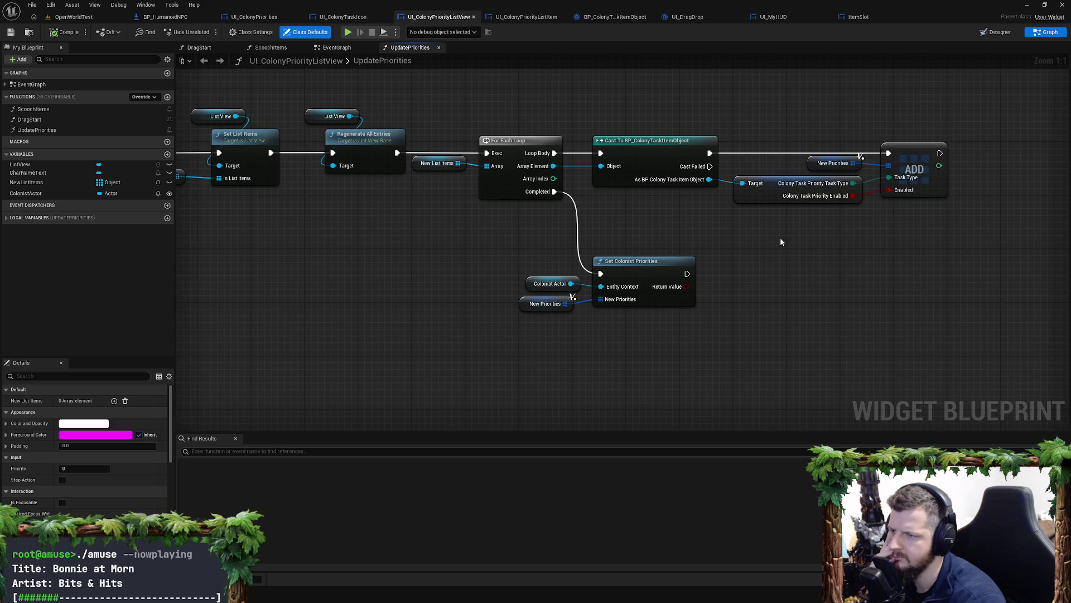
{"action": "left_click", "coordinate": [639, 306]}
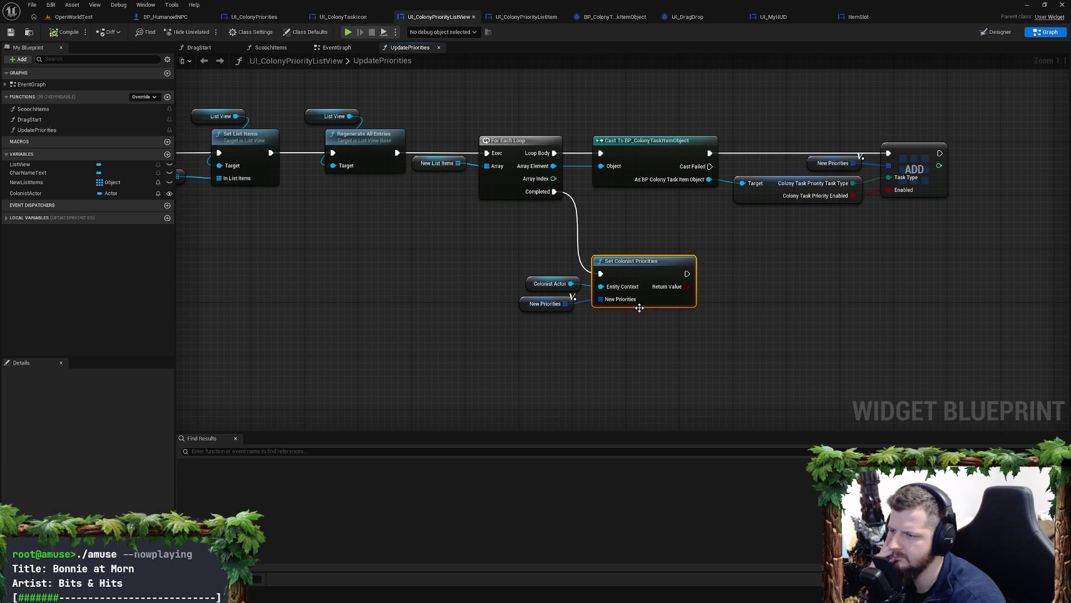
{"action": "mouse_move", "coordinate": [511, 256]}
{"action": "left_mouse_down"}
{"action": "mouse_move", "coordinate": [528, 264]}
{"action": "mouse_move", "coordinate": [541, 295]}
{"action": "left_mouse_up"}
{"action": "left_click", "coordinate": [536, 298]}
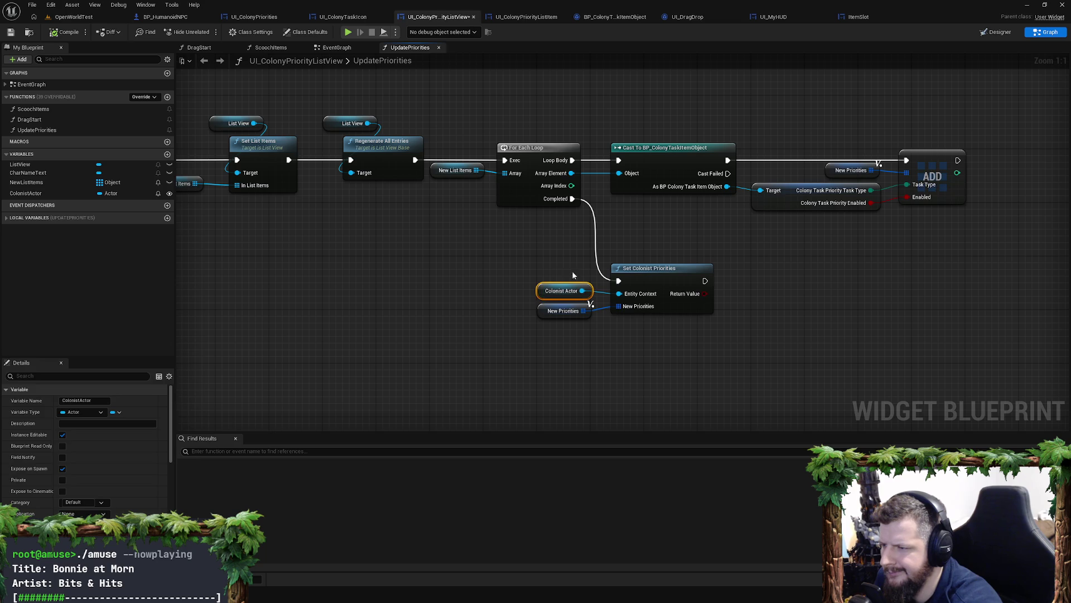
{"action": "left_click_drag", "start_coordinate": [595, 267], "coordinate": [464, 275]}
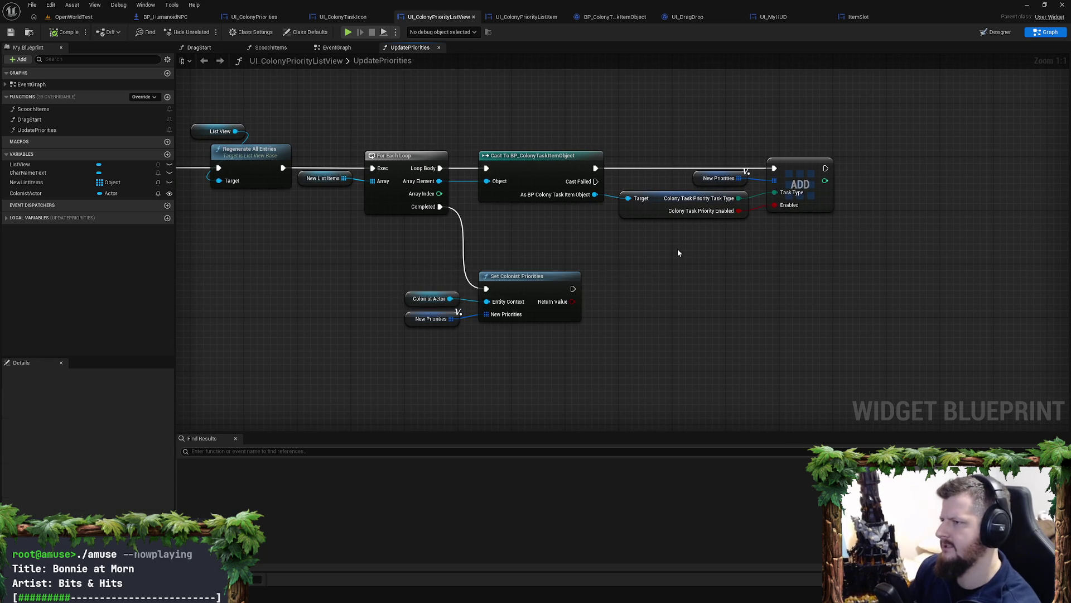
{"action": "key", "text": "alt+Tab"}
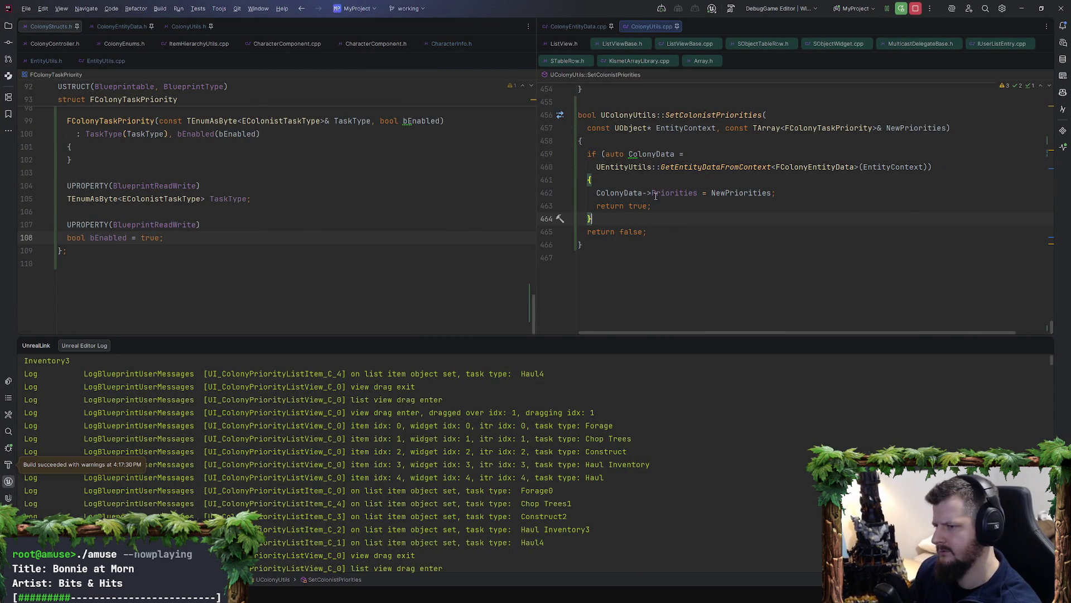
Step: Breakpoint line 462 in Rider, then play OpenWorldTest and open the green NPC's Colony Priorities
{"action": "left_click", "coordinate": [548, 196]}
{"action": "key", "text": "alt+Tab"}
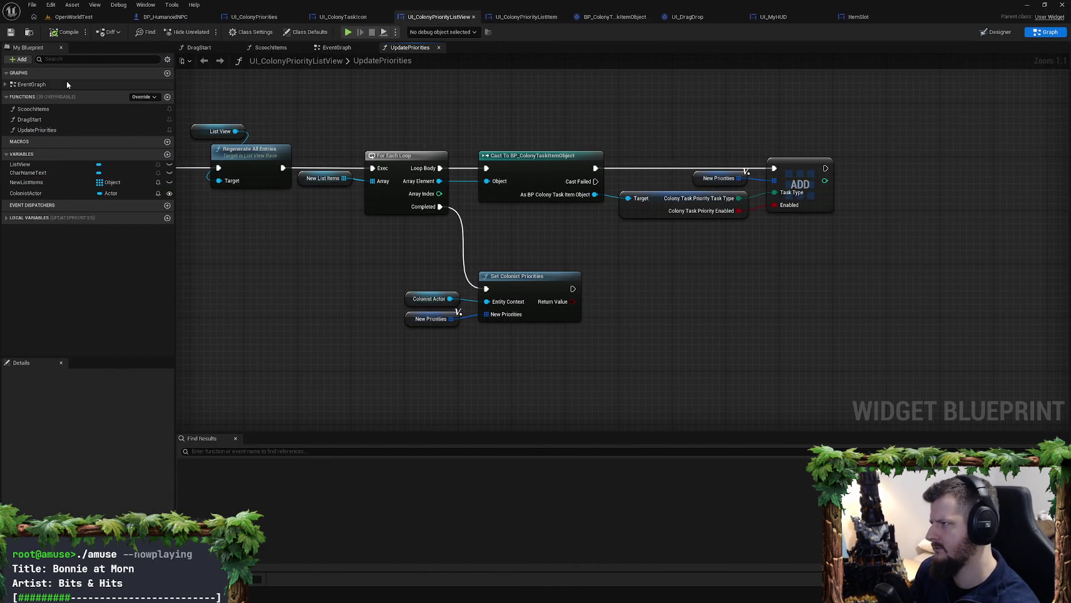
{"action": "left_click", "coordinate": [98, 21]}
{"action": "left_click", "coordinate": [207, 31]}
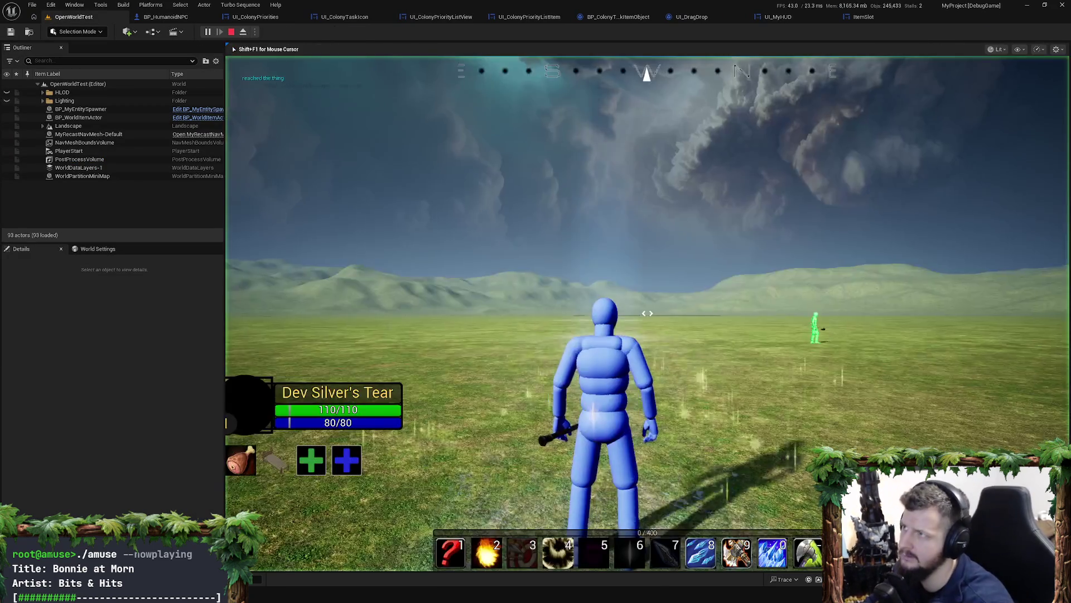
{"action": "key", "text": "w"}
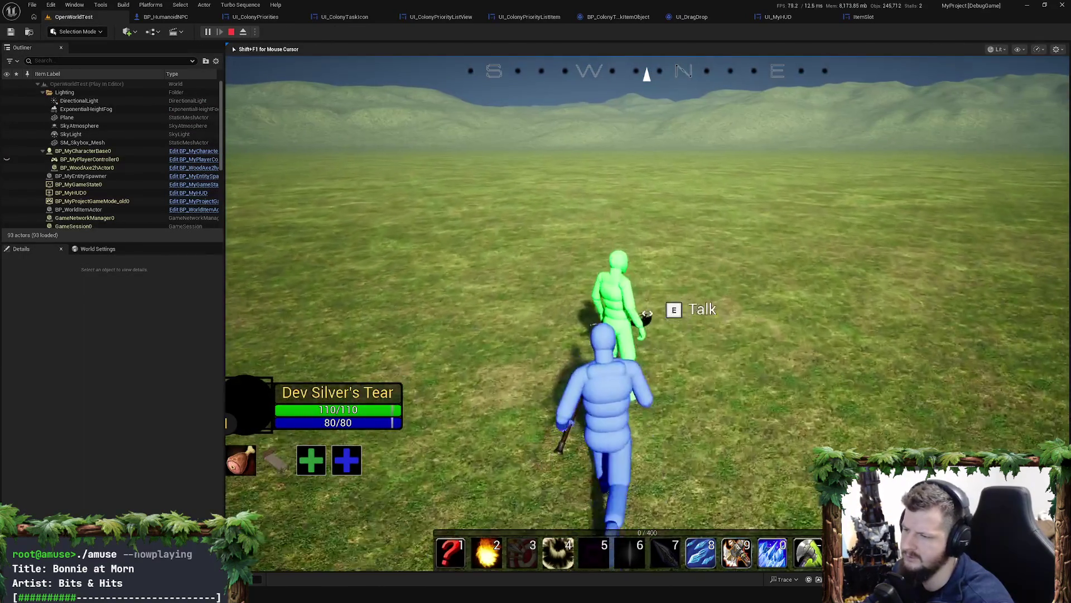
{"action": "key", "text": "e"}
{"action": "key", "text": "e"}
{"action": "key", "text": "e"}
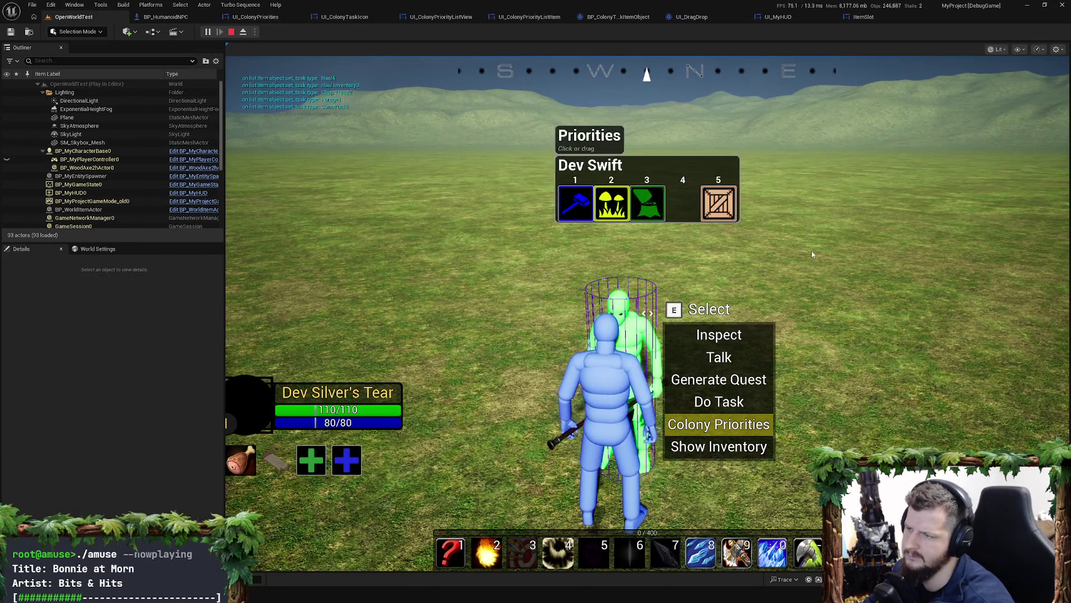
{"action": "key", "text": "alt+Tab"}
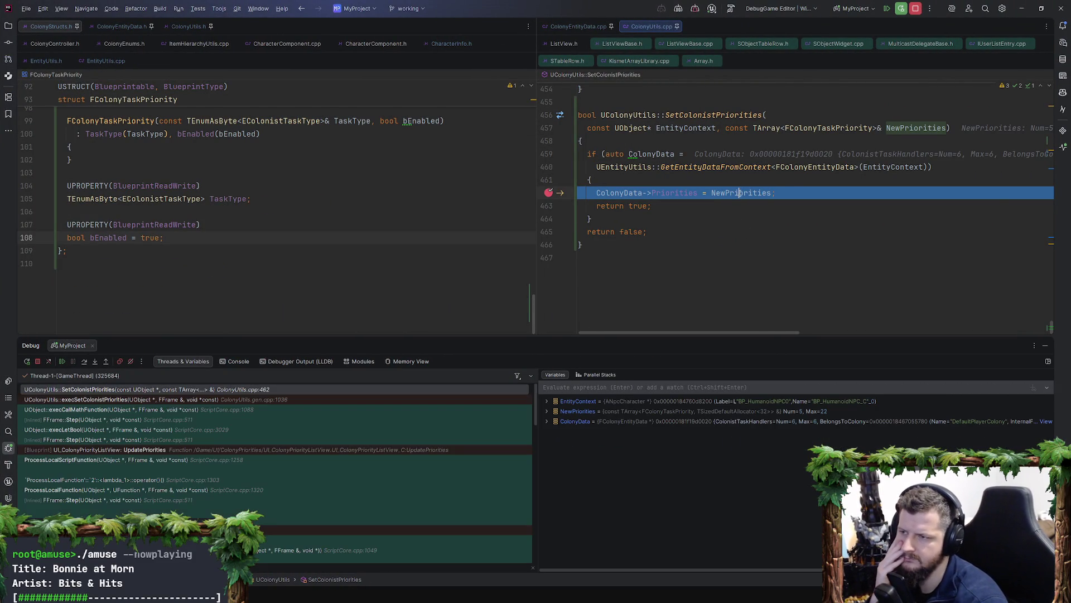
Step: Expand NewPriorities at the breakpoint, inspect element [0], and resume execution
{"action": "left_click", "coordinate": [867, 207]}
{"action": "left_click", "coordinate": [843, 216]}
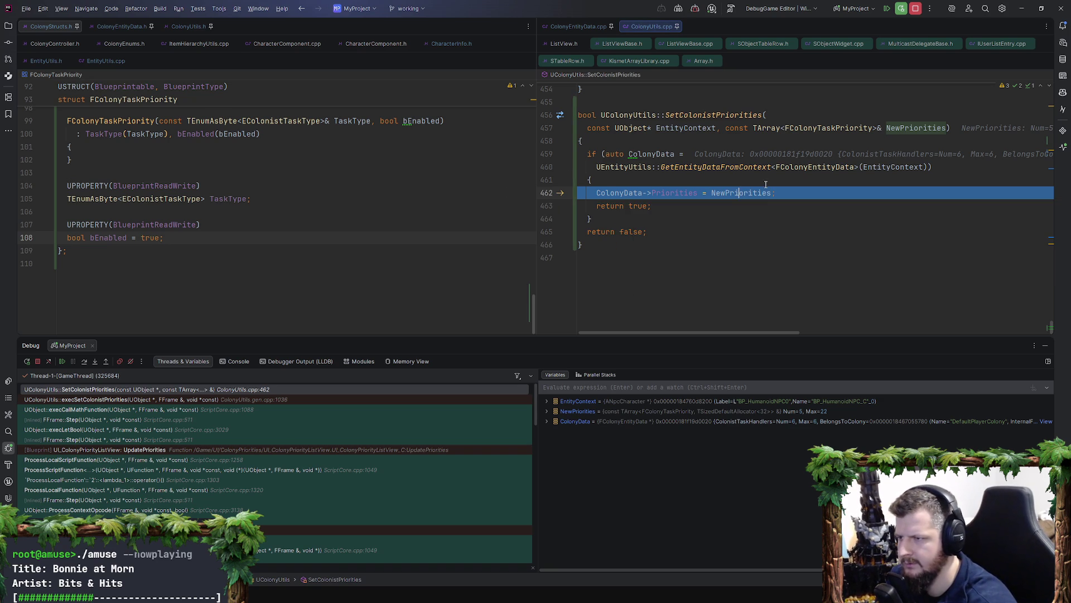
{"action": "key", "text": "F5"}
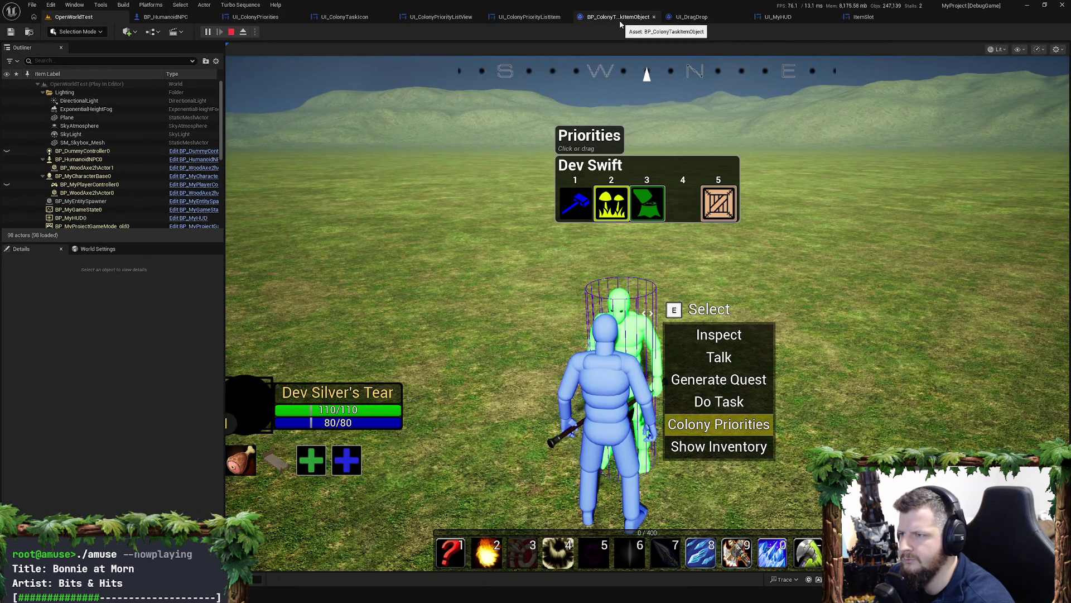
Step: Add a breakpoint on the Set members in Colony Task Priority node in UI_ColonyPriorityListItem
{"action": "left_click", "coordinate": [519, 18]}
{"action": "left_click", "coordinate": [454, 19]}
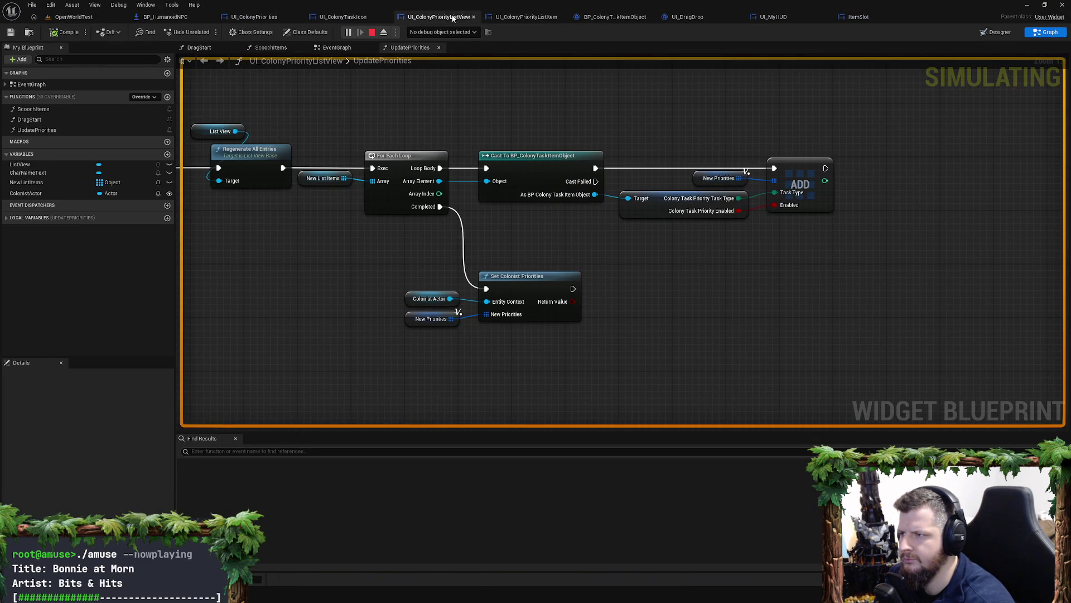
{"action": "left_click", "coordinate": [526, 17]}
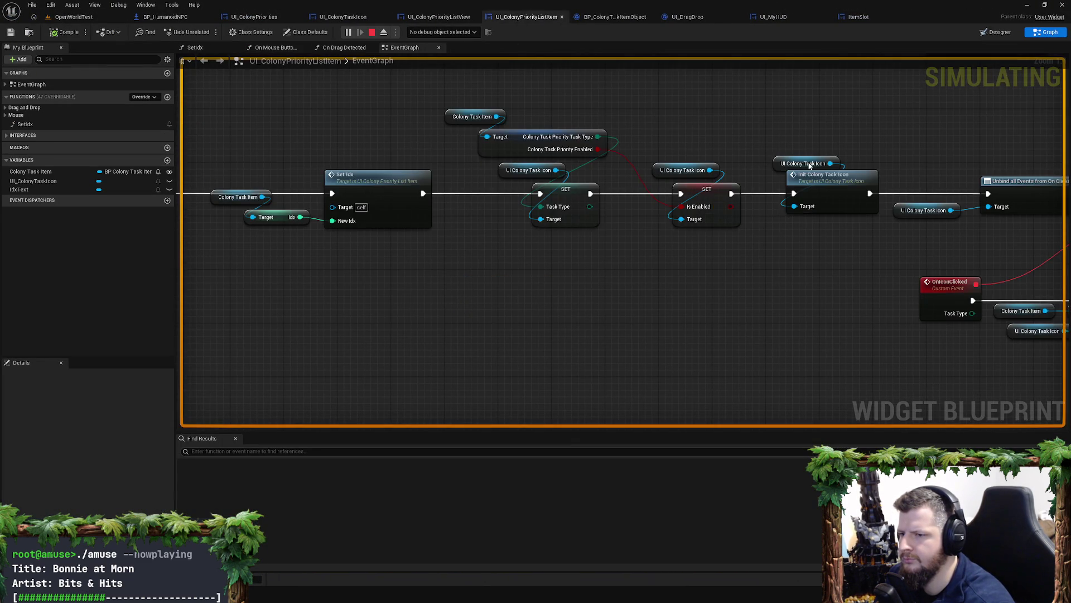
{"action": "left_click_drag", "start_coordinate": [626, 318], "coordinate": [534, 270]}
{"action": "left_click", "coordinate": [660, 330]}
{"action": "left_click", "coordinate": [747, 270]}
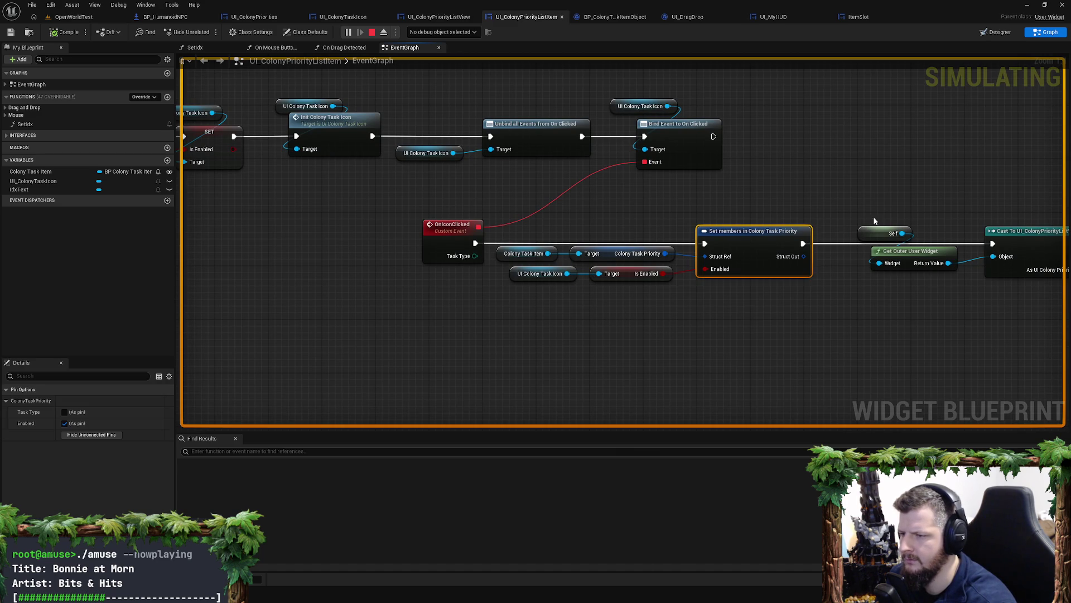
{"action": "key", "text": "F9"}
Step: Trigger the breakpoint from an in-game task icon, confirm Is Enabled is True, then open UI_ColonyTaskIcon
{"action": "left_click", "coordinate": [74, 16]}
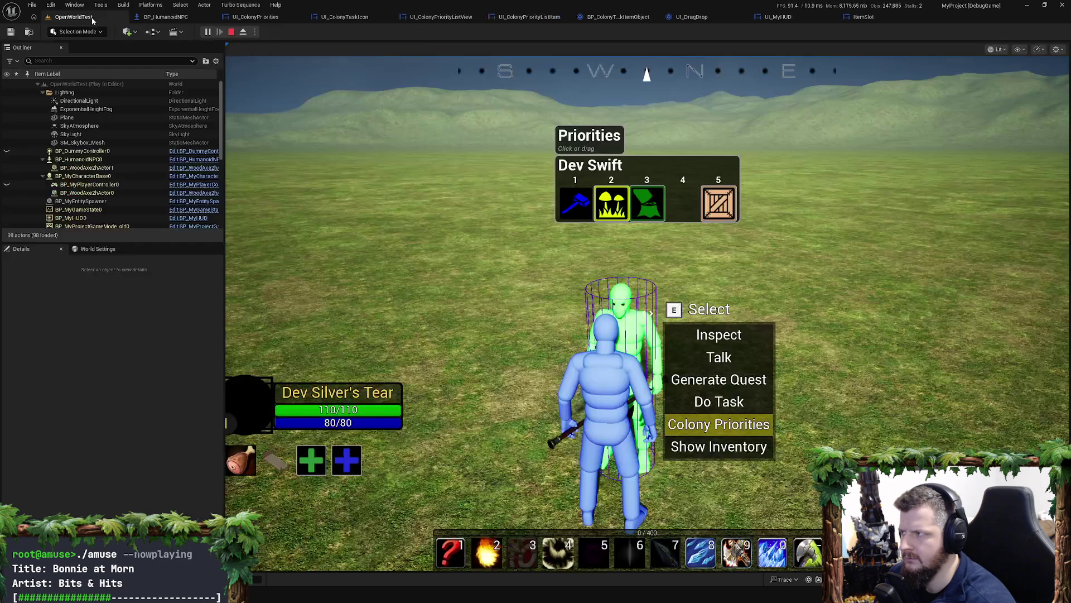
{"action": "left_click", "coordinate": [611, 204]}
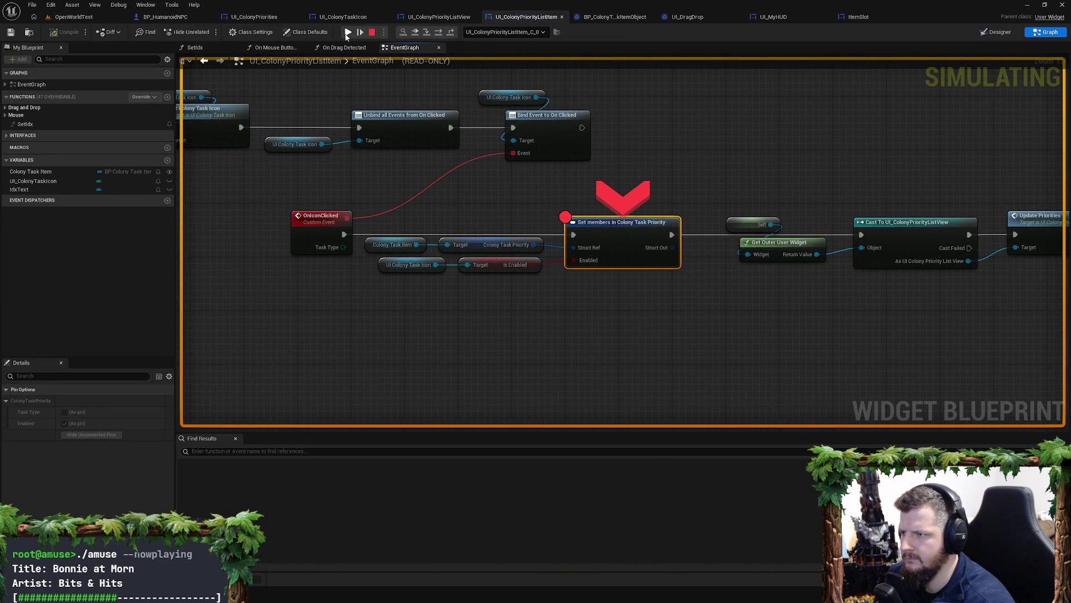
{"action": "left_click", "coordinate": [345, 33]}
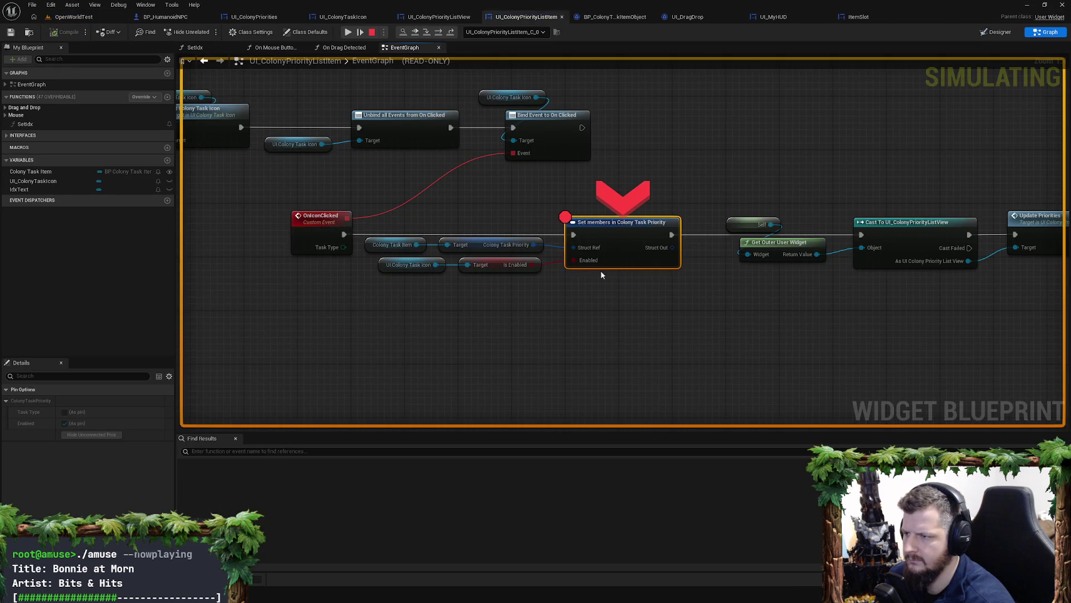
{"action": "mouse_move", "coordinate": [533, 267]}
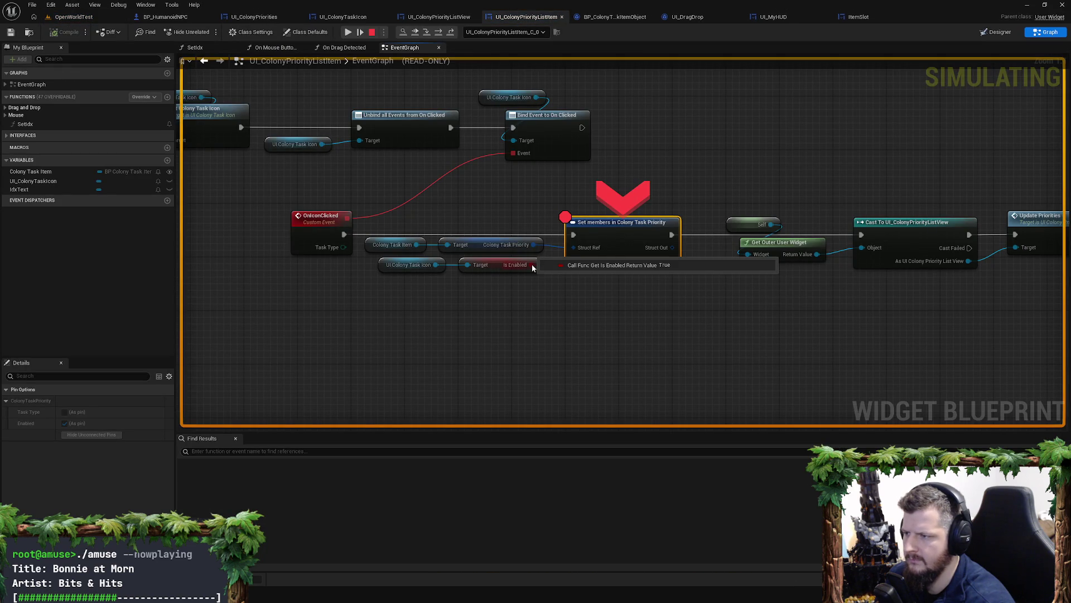
{"action": "left_click_drag", "start_coordinate": [474, 141], "coordinate": [767, 201]}
{"action": "right_click", "coordinate": [652, 193]}
{"action": "left_click_drag", "start_coordinate": [652, 193], "coordinate": [539, 192]}
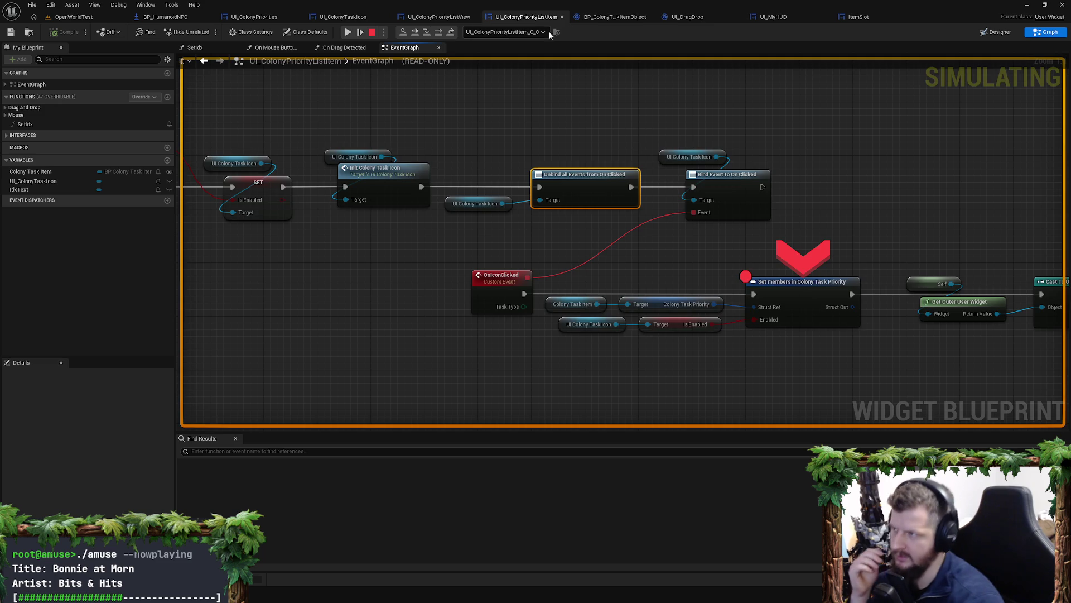
{"action": "left_click", "coordinate": [337, 18]}
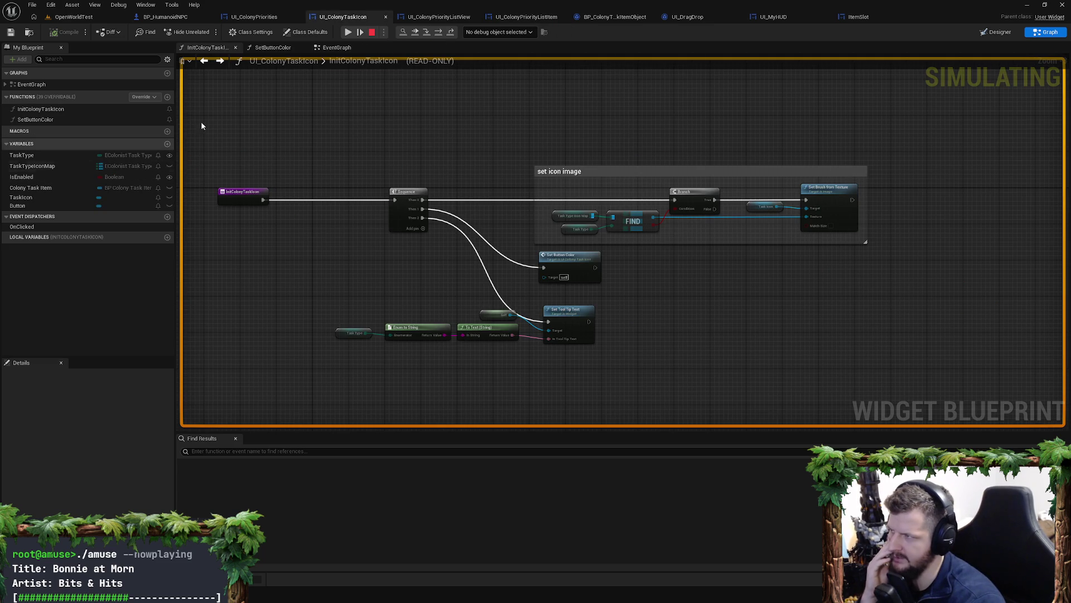
Step: Stop the play session and review the task icon's SetButtonColor and InitColonyTaskIcon function graphs
{"action": "left_click", "coordinate": [372, 32]}
{"action": "left_click", "coordinate": [273, 48]}
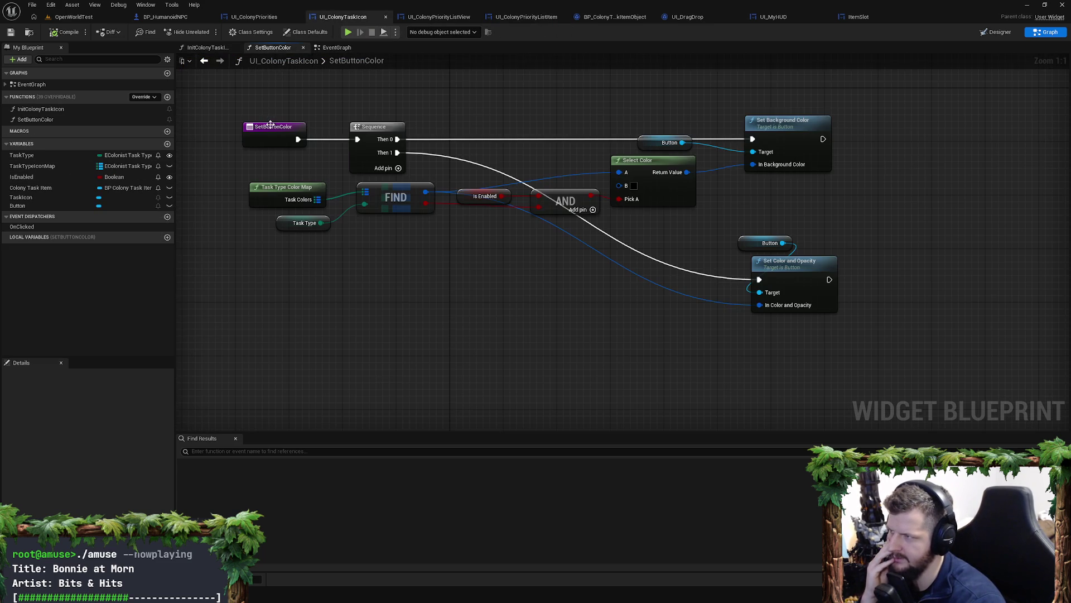
{"action": "left_click", "coordinate": [206, 47]}
{"action": "left_click_drag", "start_coordinate": [280, 158], "coordinate": [446, 180]}
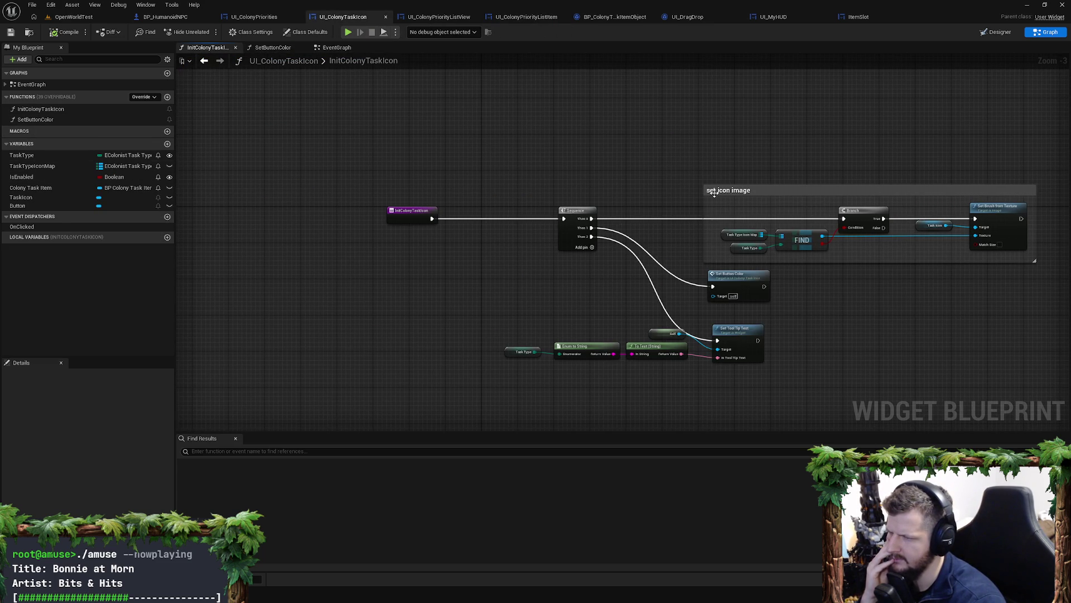
{"action": "mouse_move", "coordinate": [675, 189]}
{"action": "left_mouse_down"}
{"action": "mouse_move", "coordinate": [497, 145]}
{"action": "mouse_move", "coordinate": [490, 167]}
{"action": "left_mouse_up"}
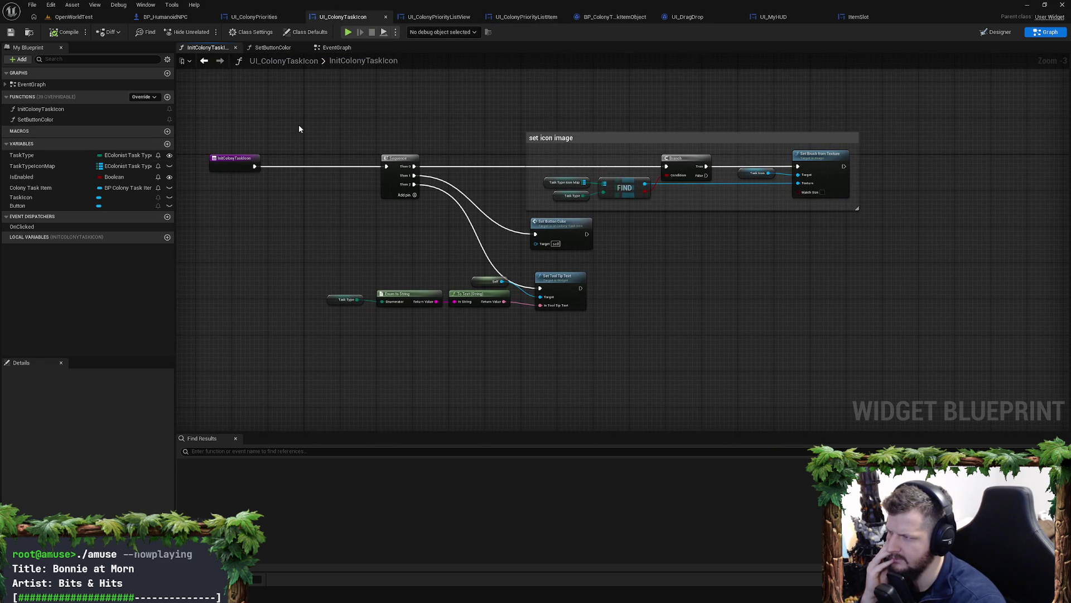
{"action": "left_click", "coordinate": [273, 47]}
Step: Inspect the EventGraph's Is Enabled NOT toggle, then return to UI_ColonyPriorityListView's UpdatePriorities graph
{"action": "left_click", "coordinate": [337, 47]}
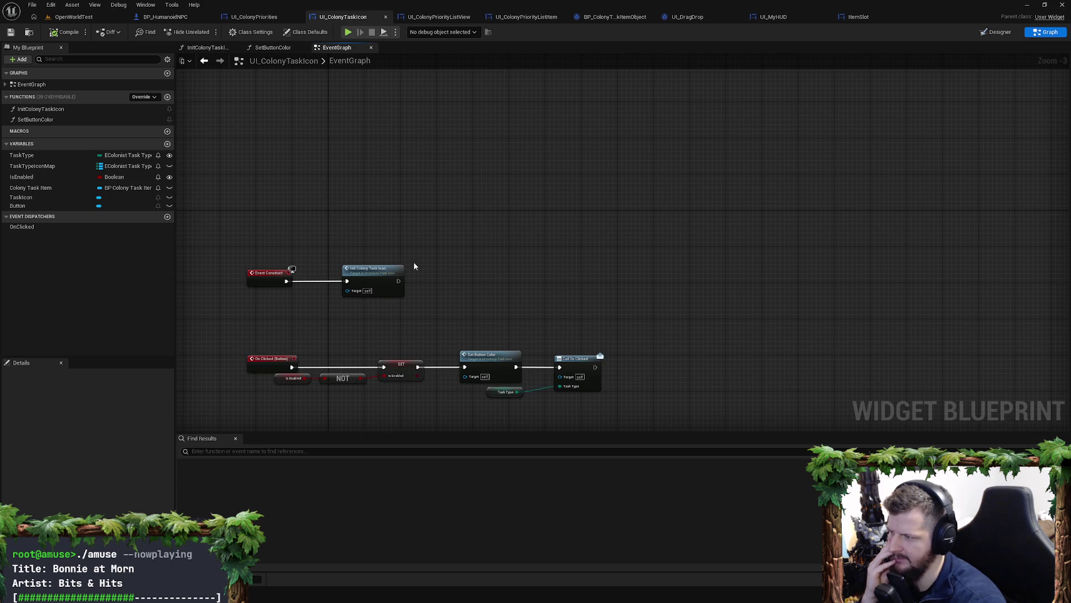
{"action": "scroll", "coordinate": [414, 267], "scroll_direction": "up", "scroll_amount": 2}
{"action": "left_click_drag", "start_coordinate": [563, 351], "coordinate": [397, 223]}
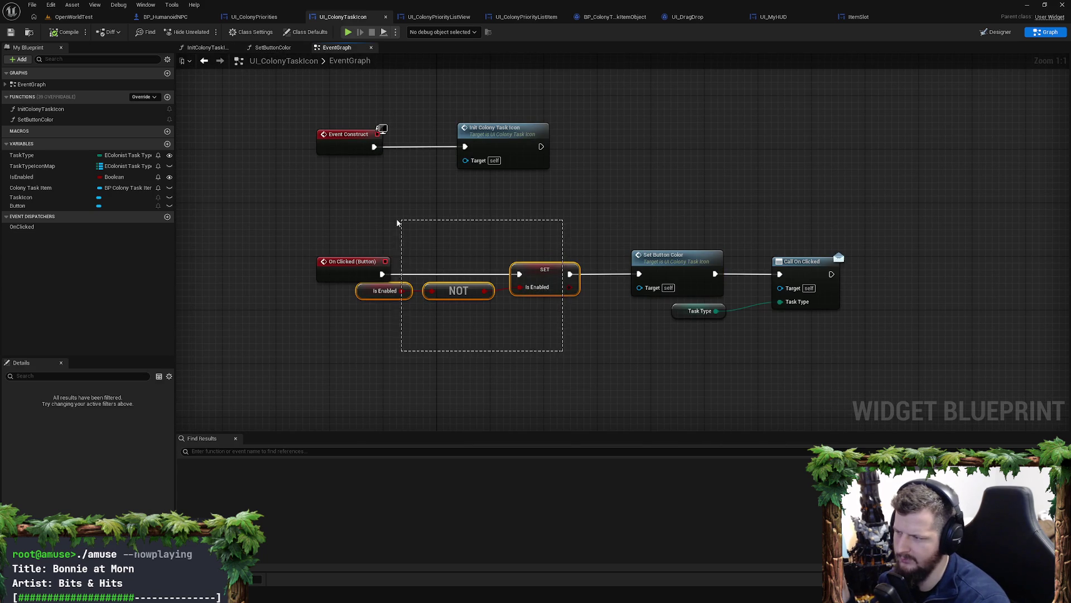
{"action": "left_click", "coordinate": [475, 245]}
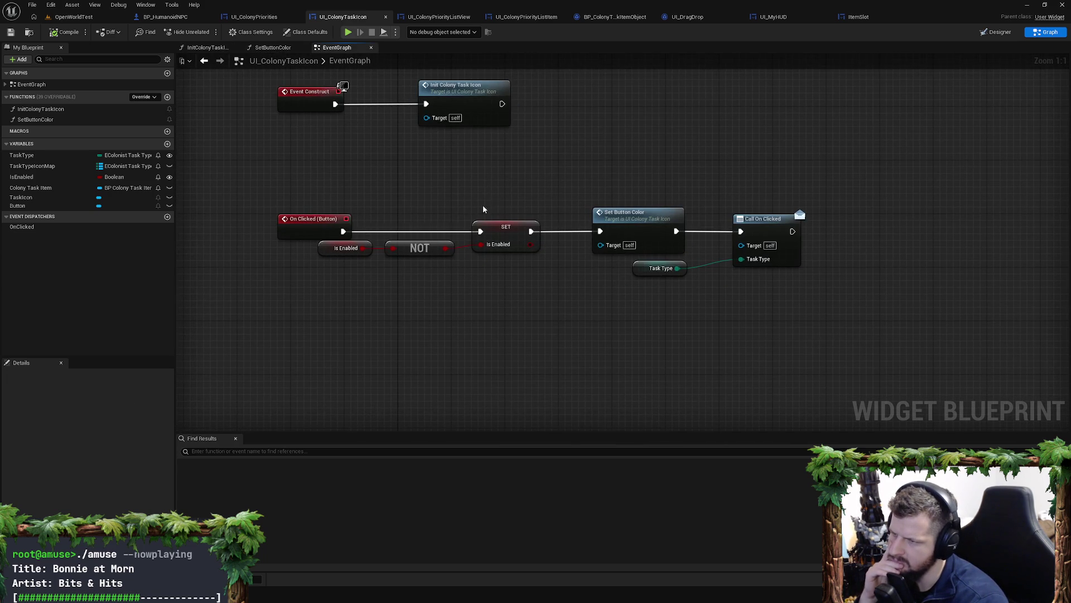
{"action": "mouse_move", "coordinate": [374, 208]}
{"action": "left_mouse_down"}
{"action": "mouse_move", "coordinate": [498, 291]}
{"action": "mouse_move", "coordinate": [375, 211]}
{"action": "mouse_move", "coordinate": [376, 187]}
{"action": "left_mouse_up"}
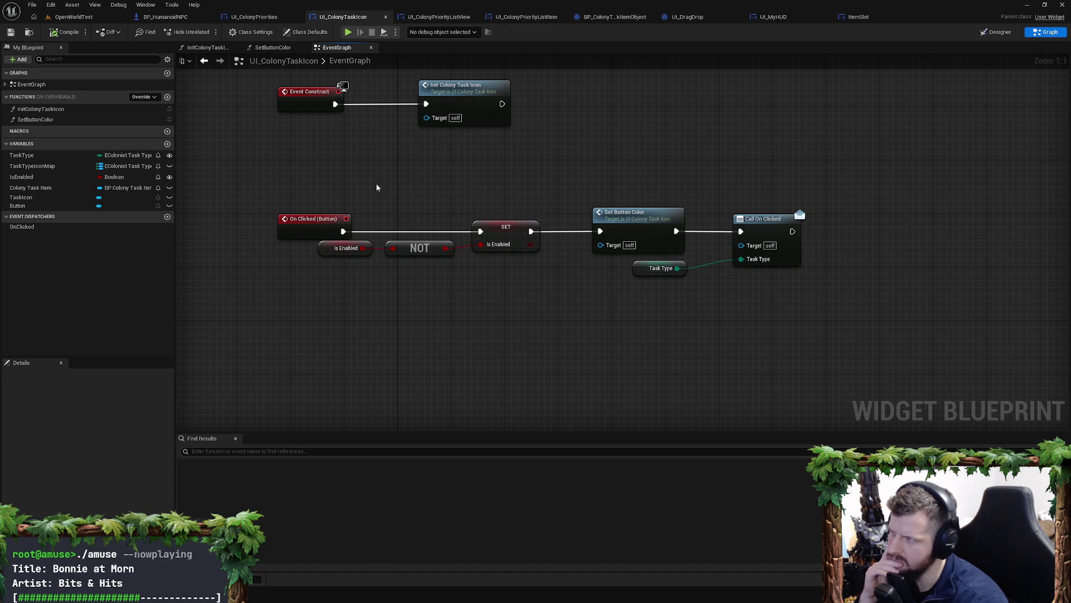
{"action": "left_click", "coordinate": [431, 17]}
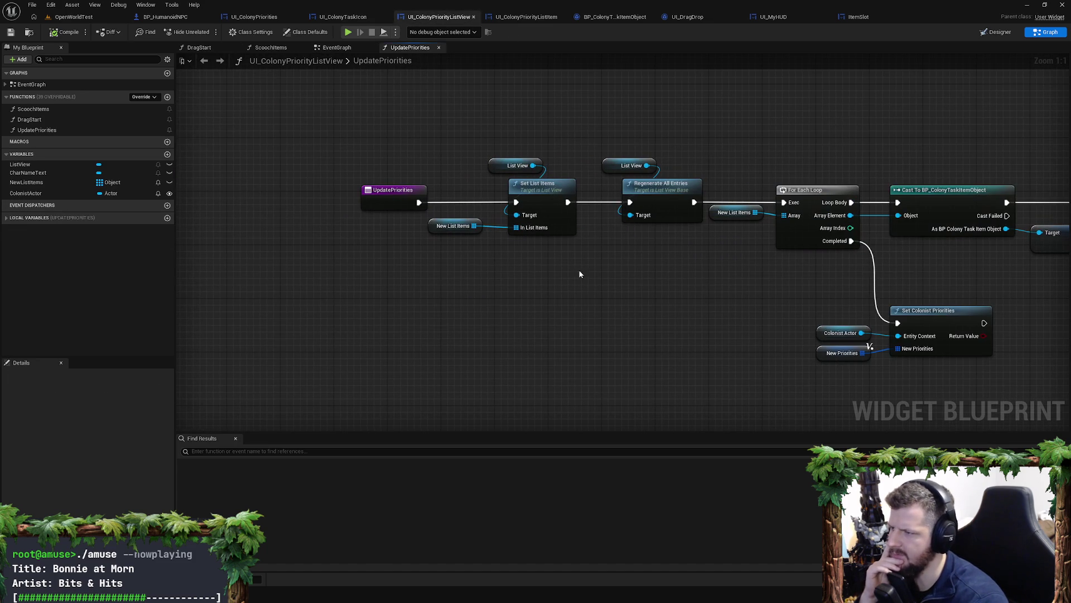
{"action": "mouse_move", "coordinate": [615, 259]}
{"action": "left_mouse_down"}
{"action": "mouse_move", "coordinate": [301, 235]}
{"action": "mouse_move", "coordinate": [545, 261]}
{"action": "left_mouse_up"}
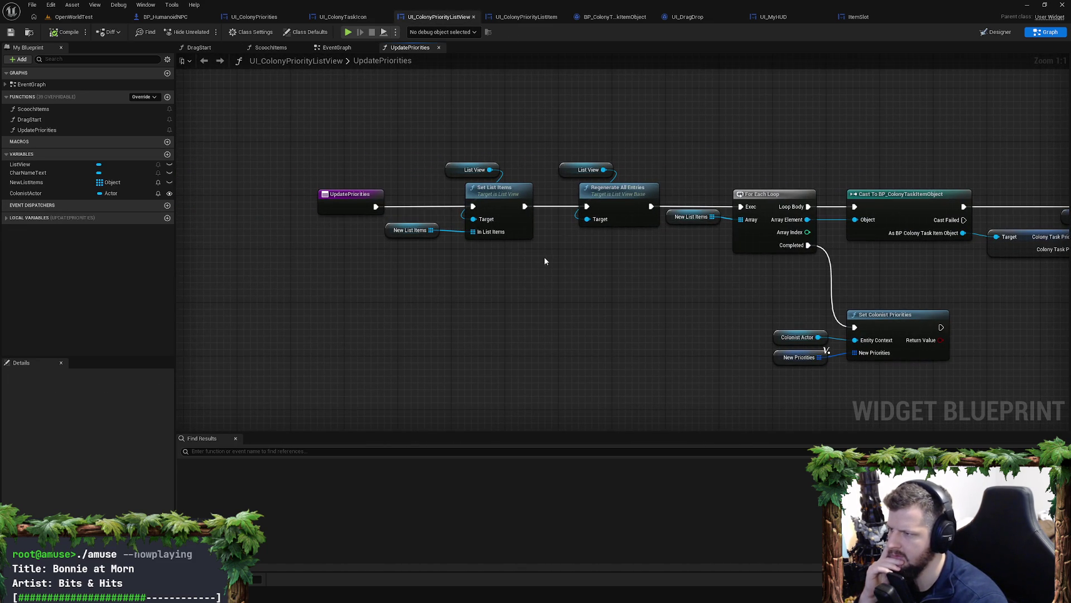
Step: Review UpdatePriorities' New List Items and ADD nodes, then the list item's Set members node chain
{"action": "left_click", "coordinate": [403, 231]}
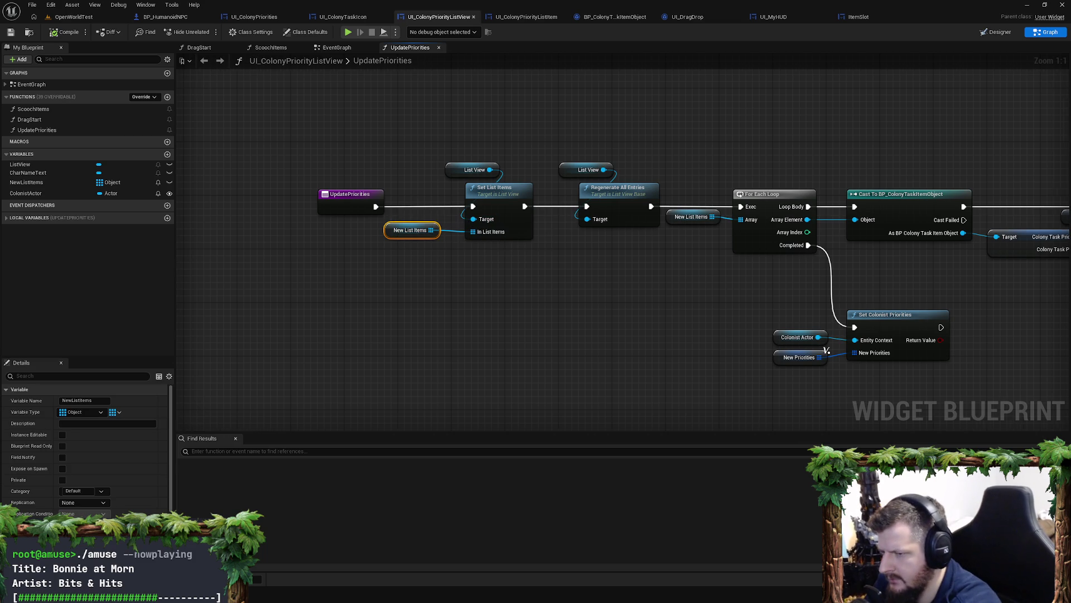
{"action": "left_click_drag", "start_coordinate": [590, 269], "coordinate": [378, 258]}
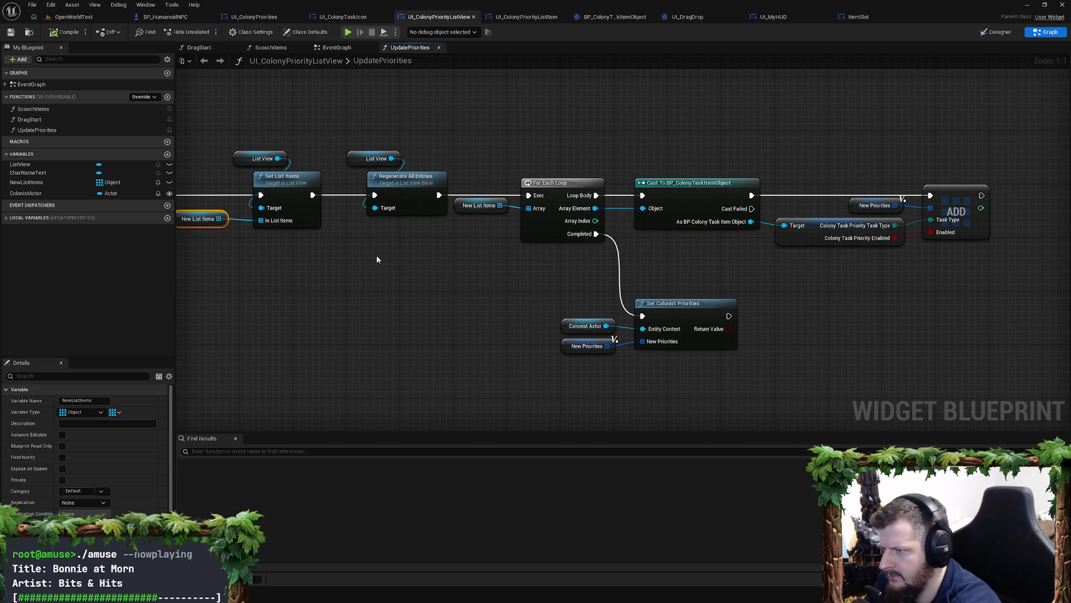
{"action": "left_click", "coordinate": [526, 17]}
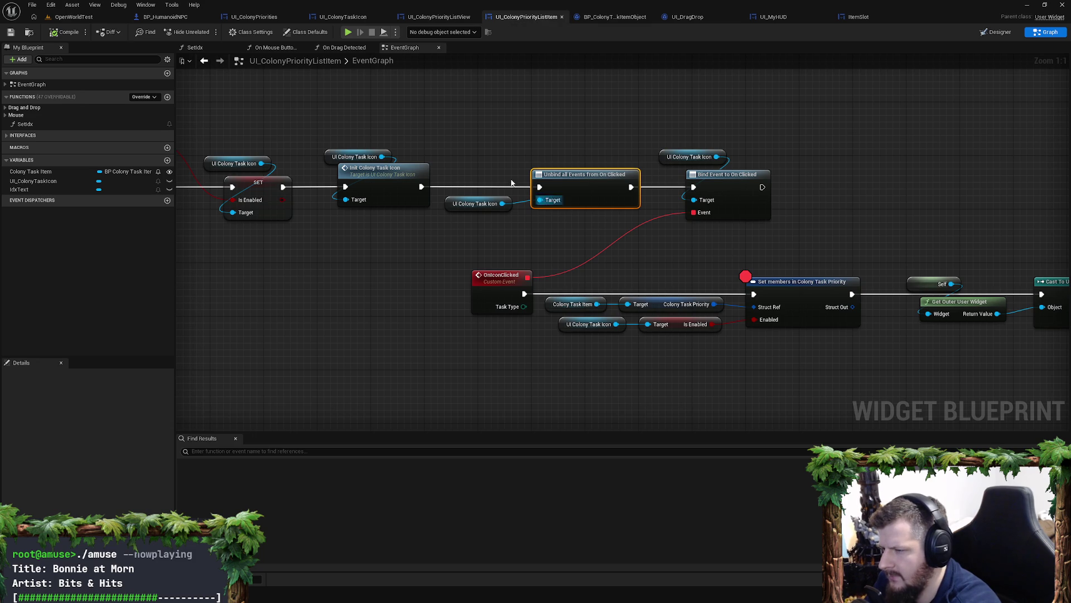
{"action": "left_click_drag", "start_coordinate": [620, 278], "coordinate": [624, 244]}
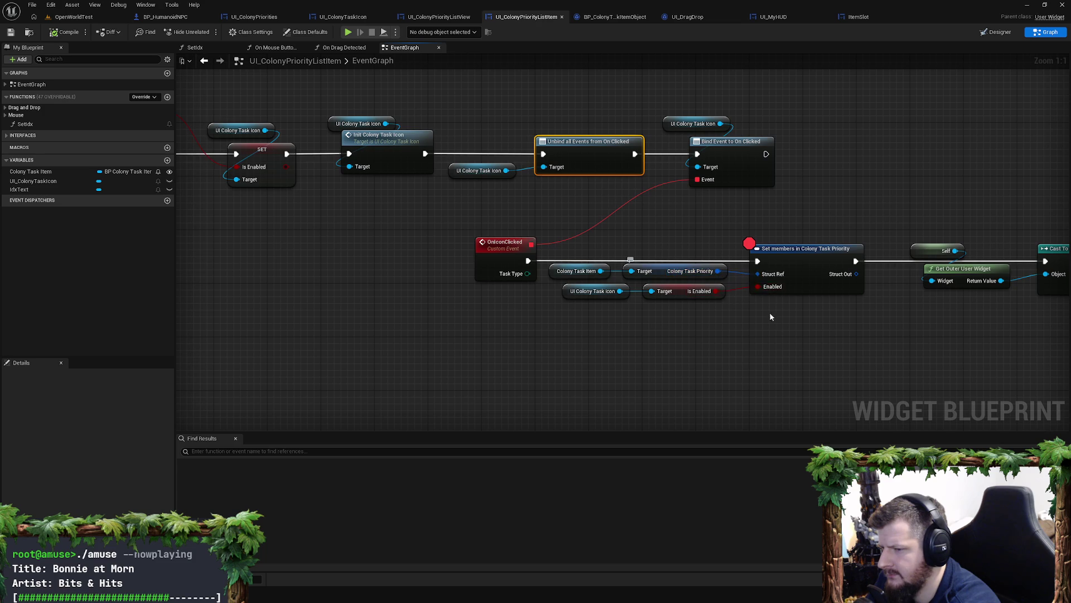
{"action": "left_click_drag", "start_coordinate": [769, 313], "coordinate": [682, 296]}
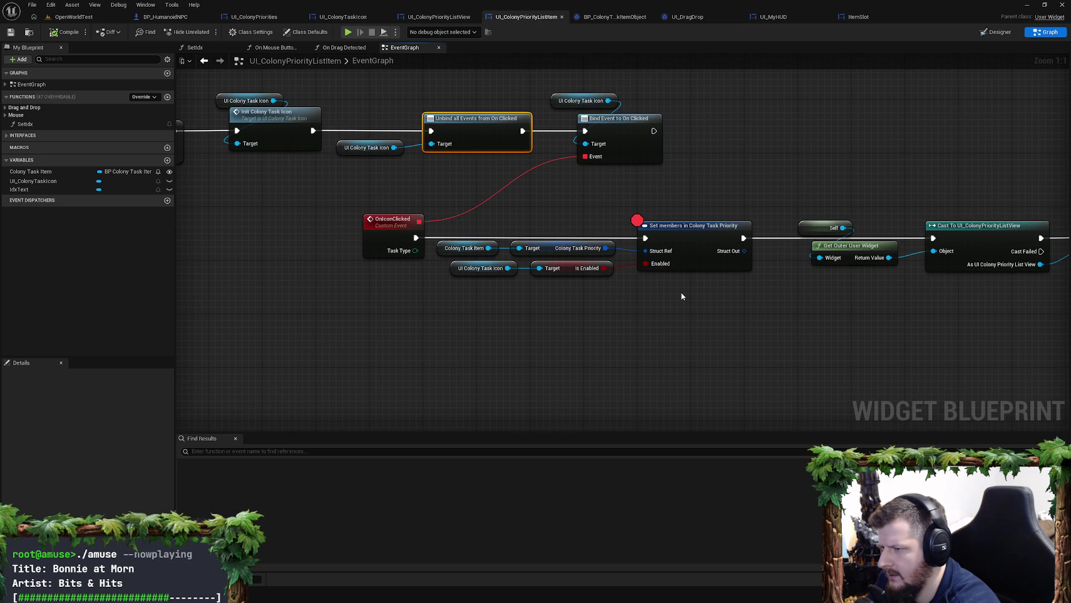
{"action": "left_click_drag", "start_coordinate": [432, 279], "coordinate": [650, 240]}
{"action": "mouse_move", "coordinate": [697, 298]}
{"action": "left_mouse_down"}
{"action": "mouse_move", "coordinate": [495, 258]}
{"action": "mouse_move", "coordinate": [689, 288]}
{"action": "left_mouse_up"}
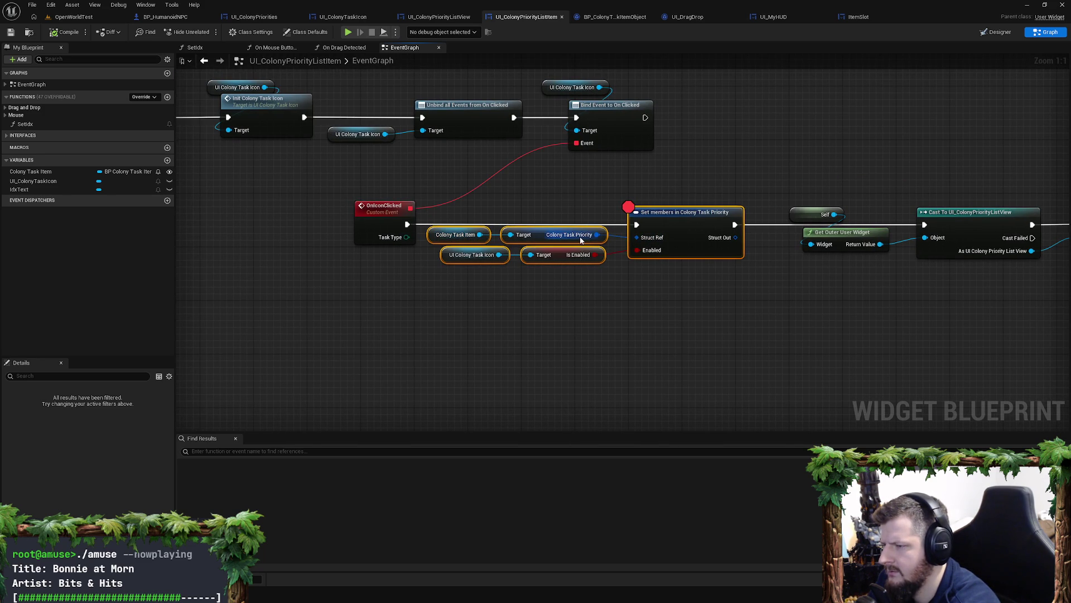
{"action": "left_click", "coordinate": [711, 285]}
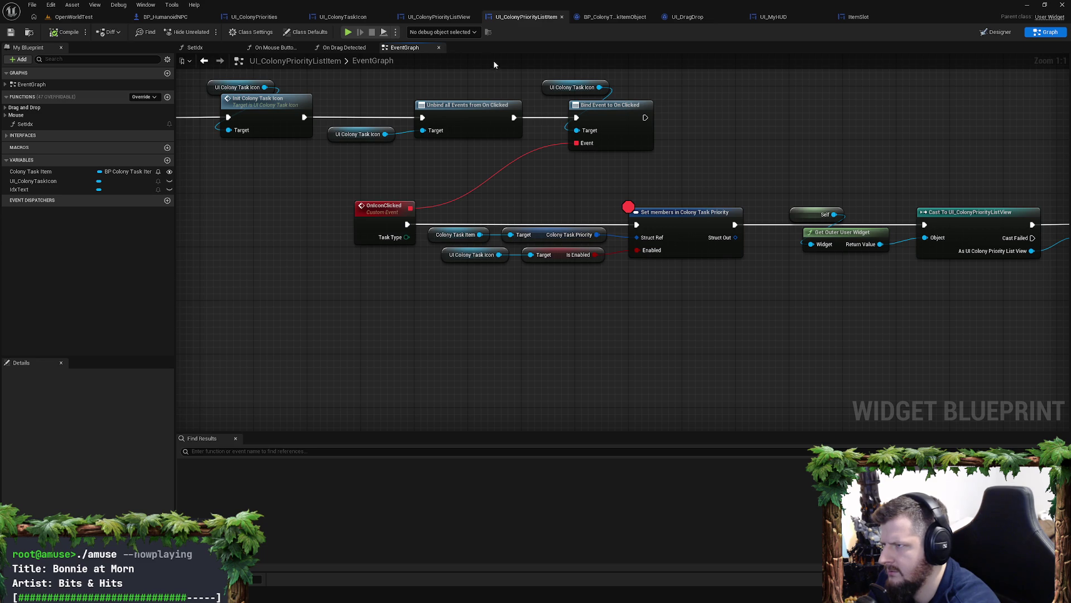
Step: Re-examine the UpdatePriorities loop and Set Colonist Priorities nodes, then open BP_ColonyTaskItemObject
{"action": "left_click", "coordinate": [439, 17]}
{"action": "mouse_move", "coordinate": [458, 166]}
{"action": "left_mouse_down"}
{"action": "mouse_move", "coordinate": [325, 150]}
{"action": "mouse_move", "coordinate": [619, 182]}
{"action": "mouse_move", "coordinate": [372, 162]}
{"action": "left_mouse_up"}
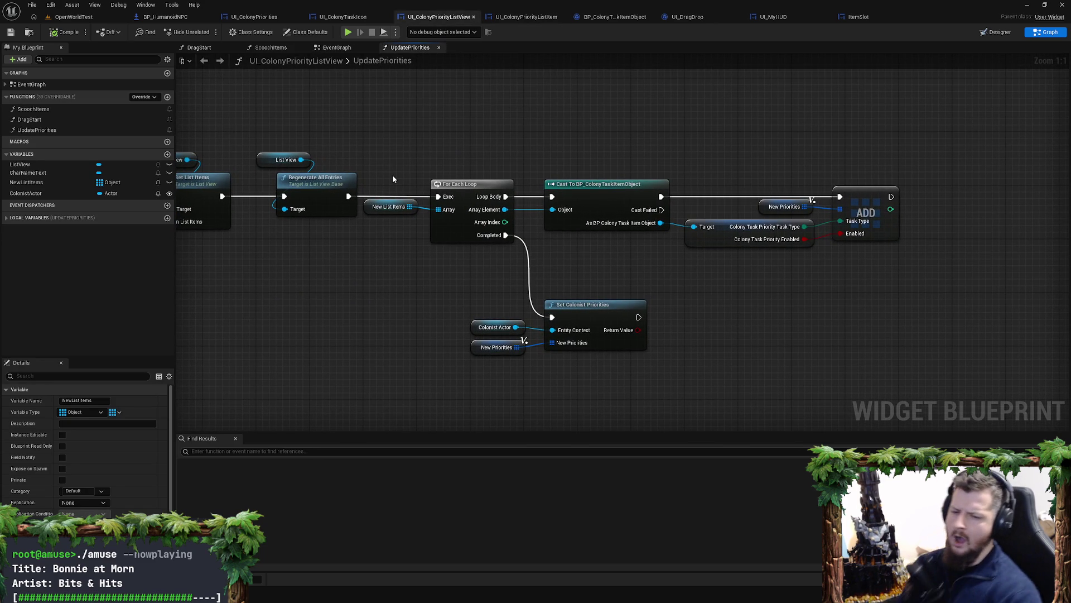
{"action": "left_click", "coordinate": [791, 290]}
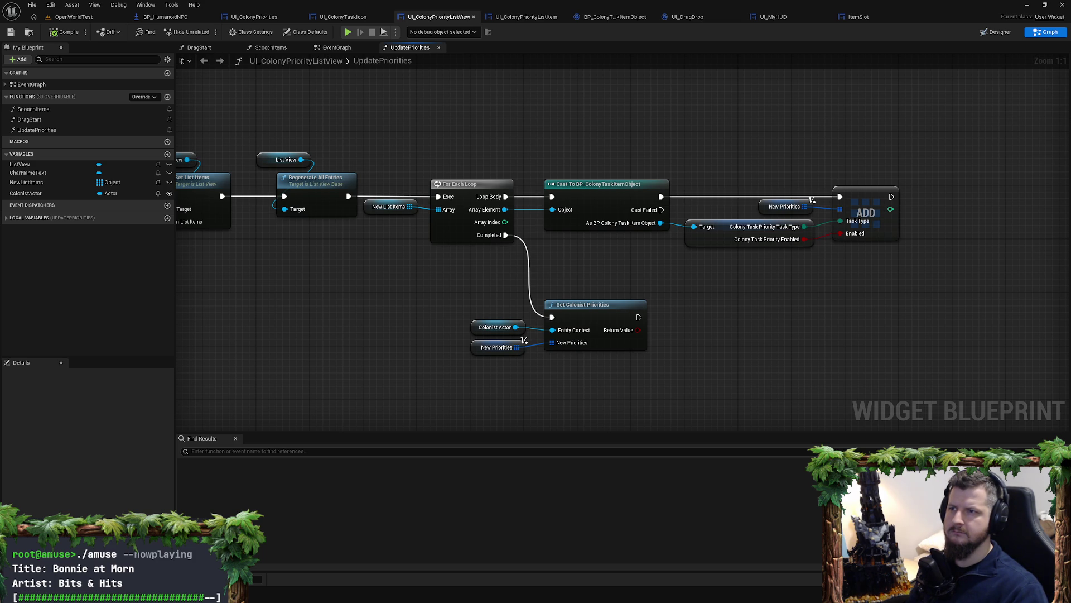
{"action": "mouse_move", "coordinate": [314, 262]}
{"action": "left_mouse_down"}
{"action": "mouse_move", "coordinate": [574, 186]}
{"action": "mouse_move", "coordinate": [538, 208]}
{"action": "mouse_move", "coordinate": [518, 199]}
{"action": "left_mouse_up"}
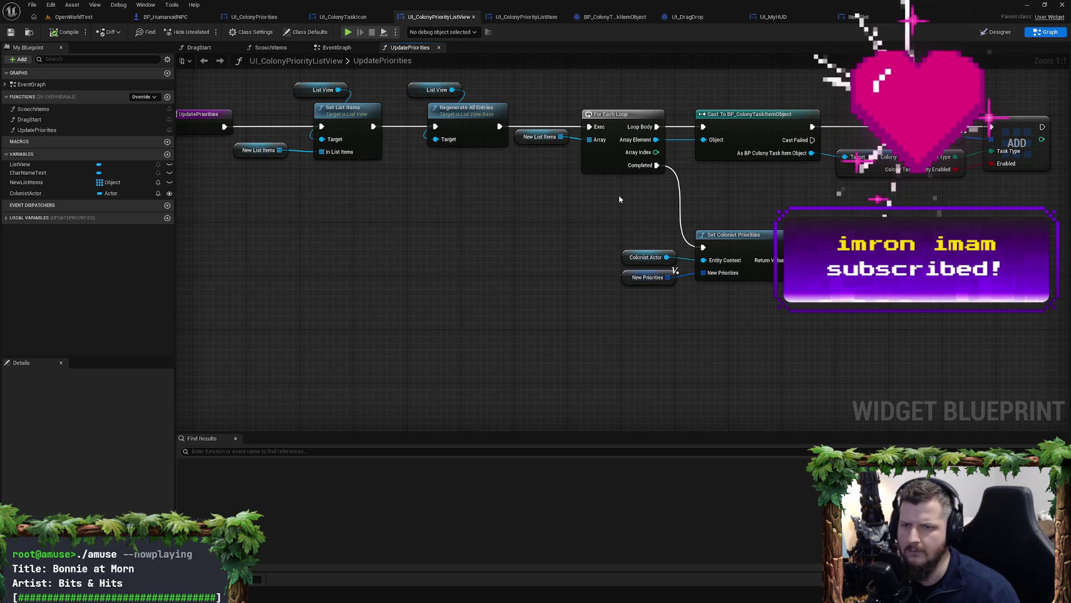
{"action": "left_click_drag", "start_coordinate": [875, 205], "coordinate": [789, 199]}
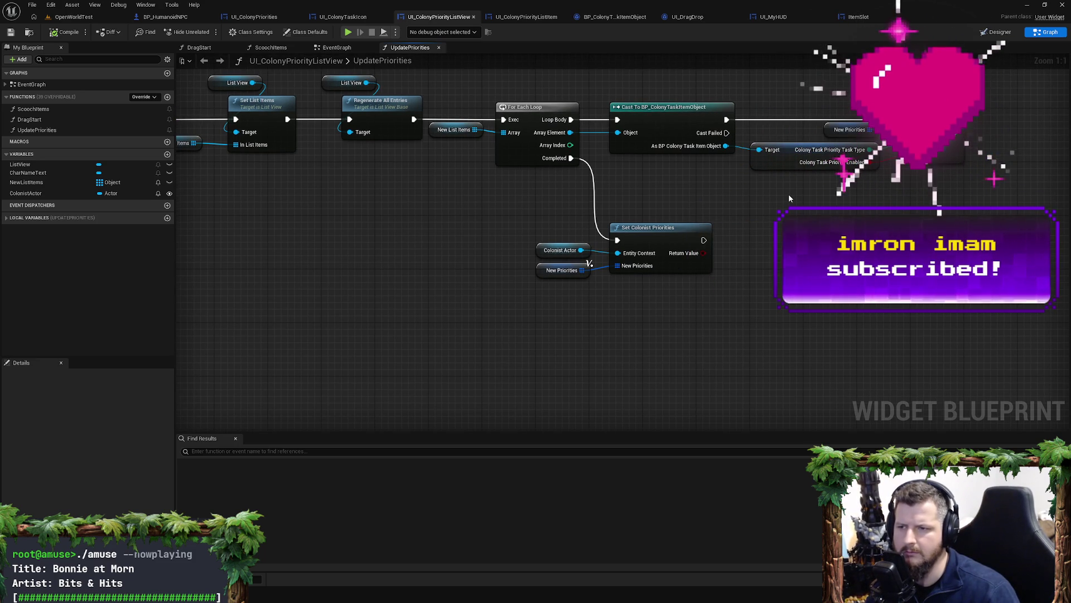
{"action": "left_click", "coordinate": [526, 17]}
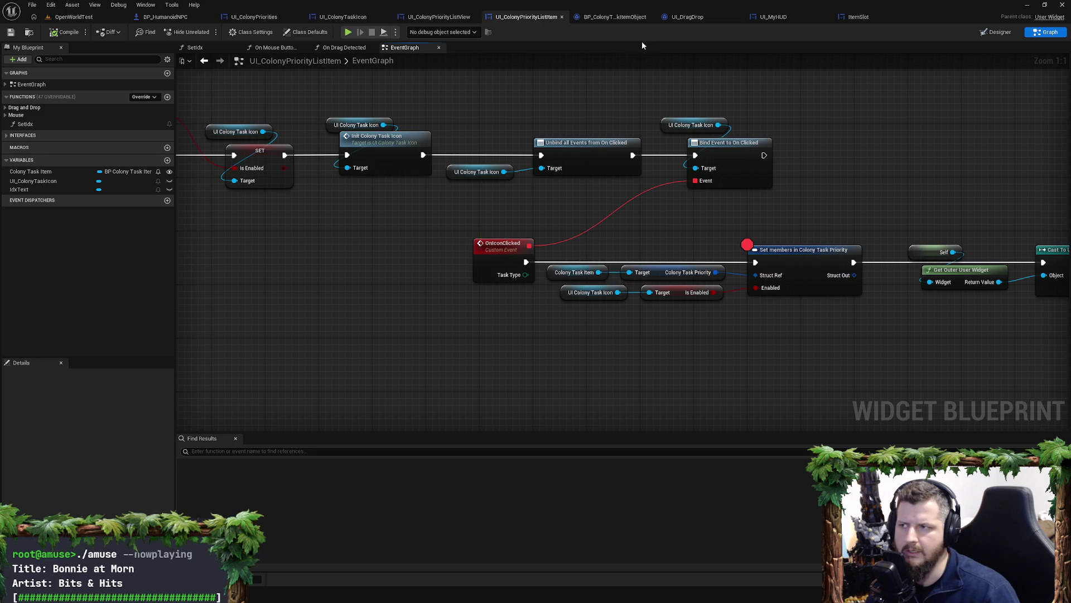
{"action": "left_click", "coordinate": [610, 20]}
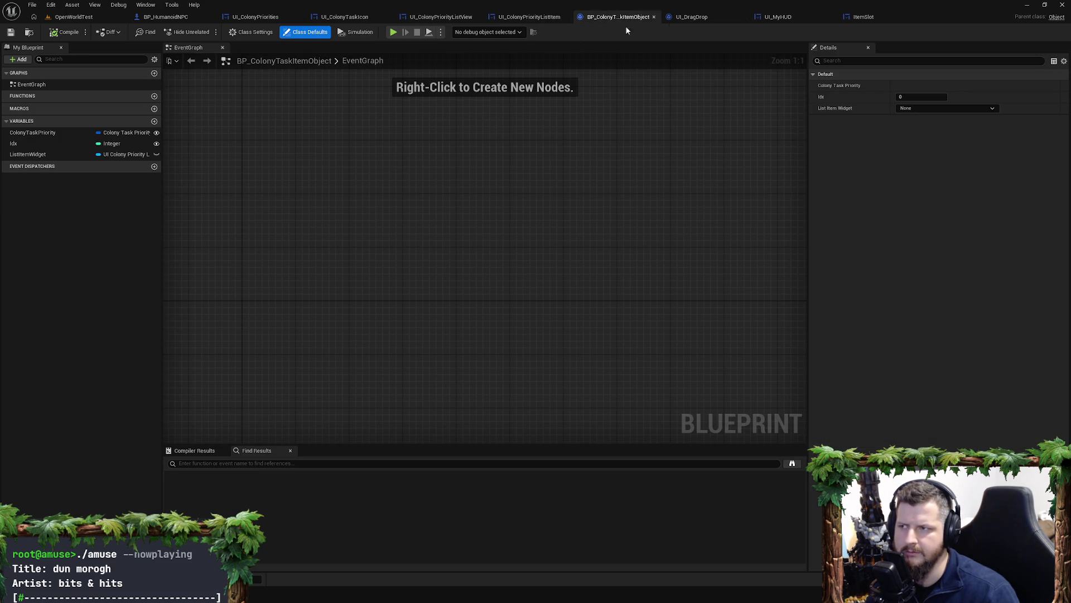
Step: Add a breakpoint on Call On Clicked in UI_ColonyTaskIcon's event graph
{"action": "left_click_drag", "start_coordinate": [357, 17], "coordinate": [547, 21]}
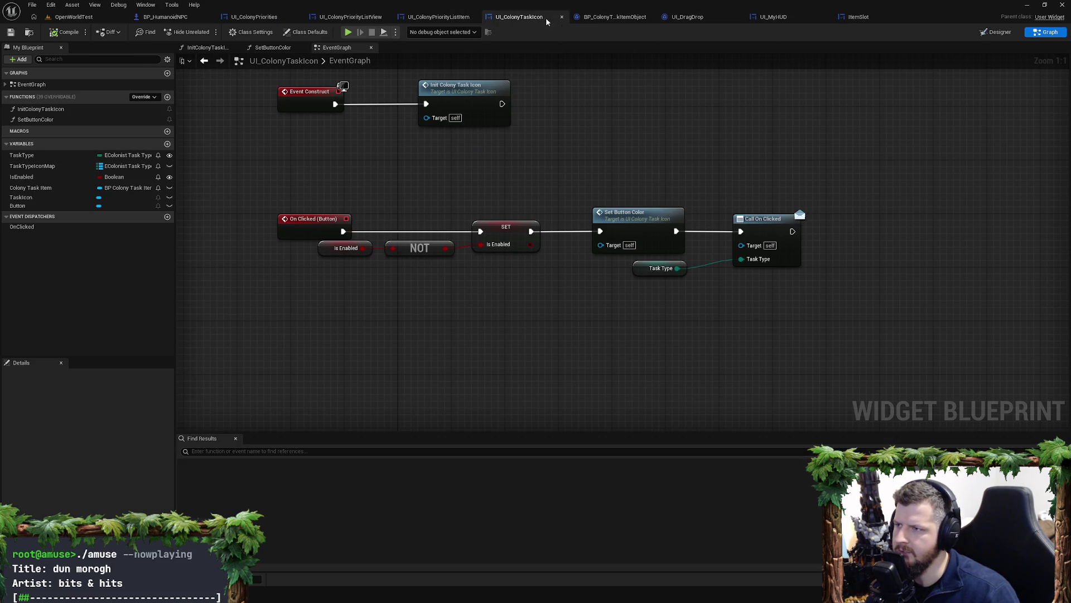
{"action": "key", "text": "Home"}
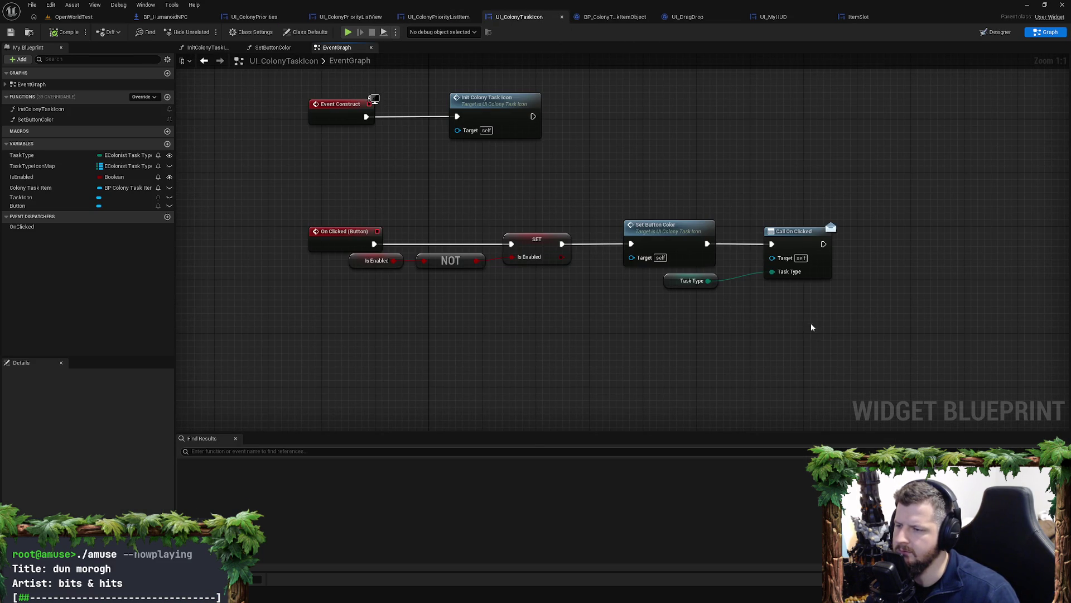
{"action": "left_click", "coordinate": [796, 248]}
{"action": "key", "text": "F9"}
Step: Play, recruit the NPC, open Colony Priorities and click the Haul icon to hit the breakpoint
{"action": "left_click", "coordinate": [347, 31]}
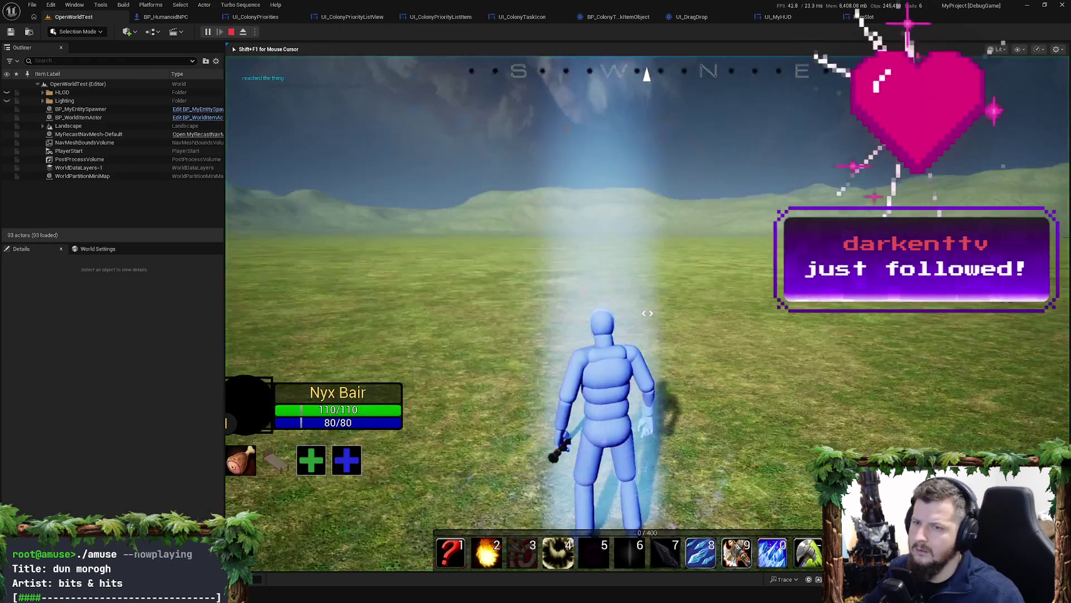
{"action": "key", "text": "w"}
{"action": "key", "text": "w"}
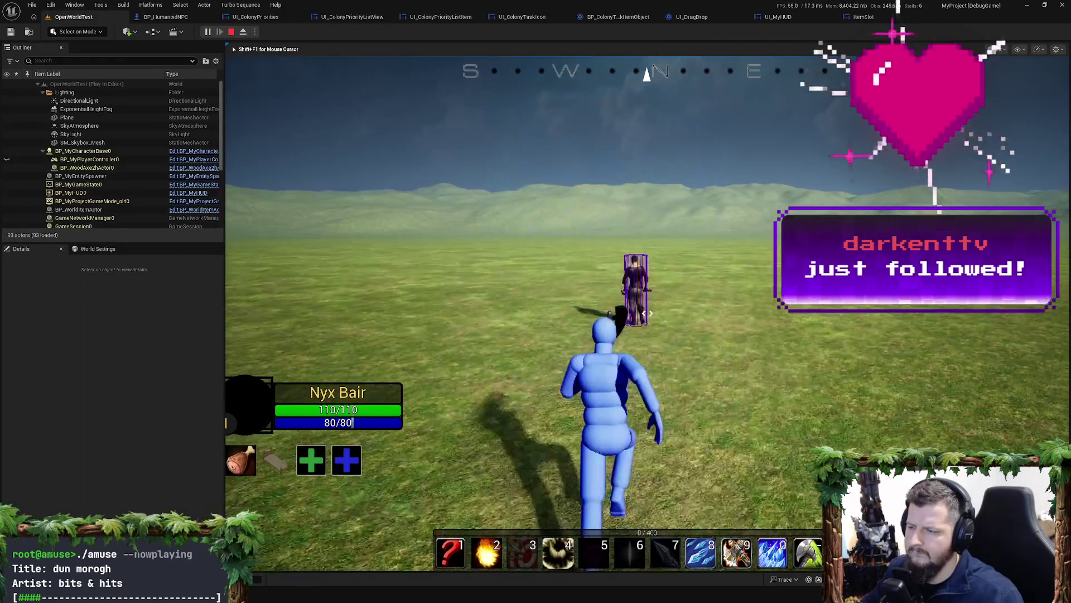
{"action": "key", "text": "w"}
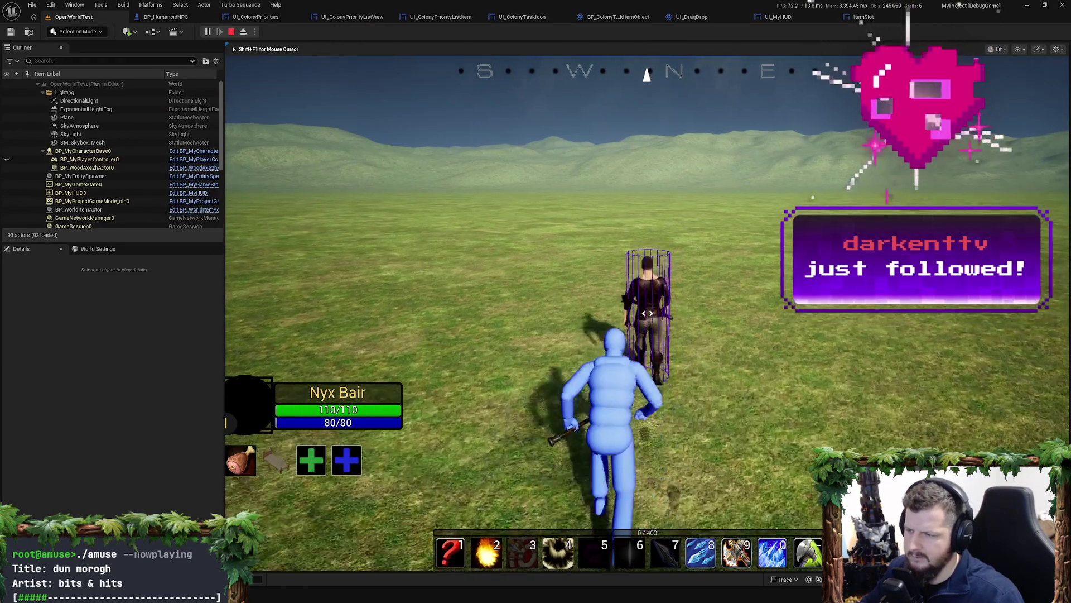
{"action": "scroll", "coordinate": [716, 368], "scroll_direction": "down", "scroll_amount": 3}
{"action": "key", "text": "e"}
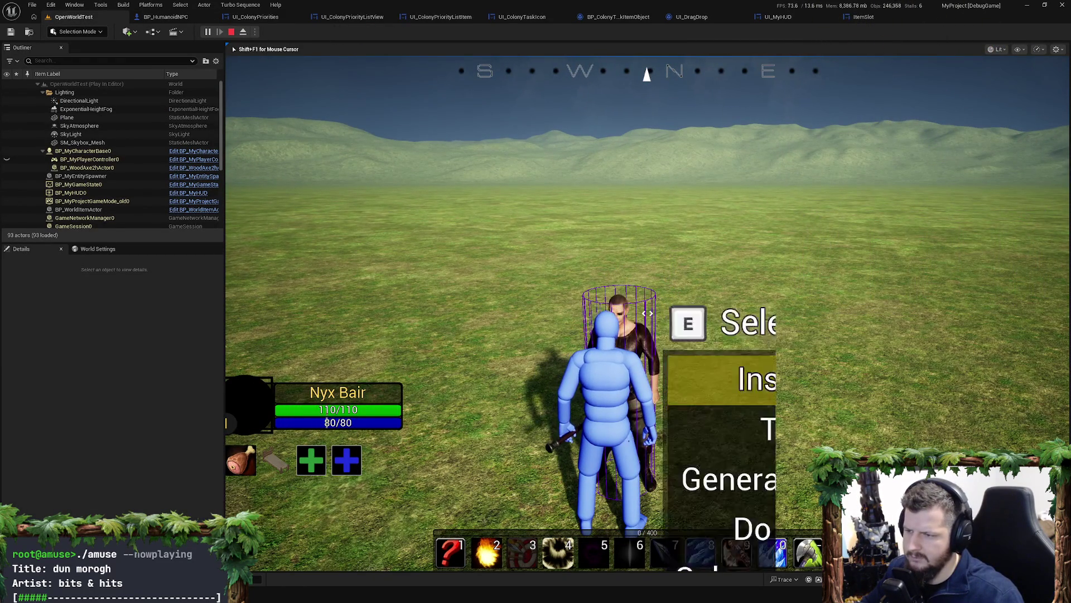
{"action": "scroll", "coordinate": [719, 402], "scroll_direction": "down", "scroll_amount": 1}
{"action": "key", "text": "e"}
{"action": "left_click", "coordinate": [582, 208]}
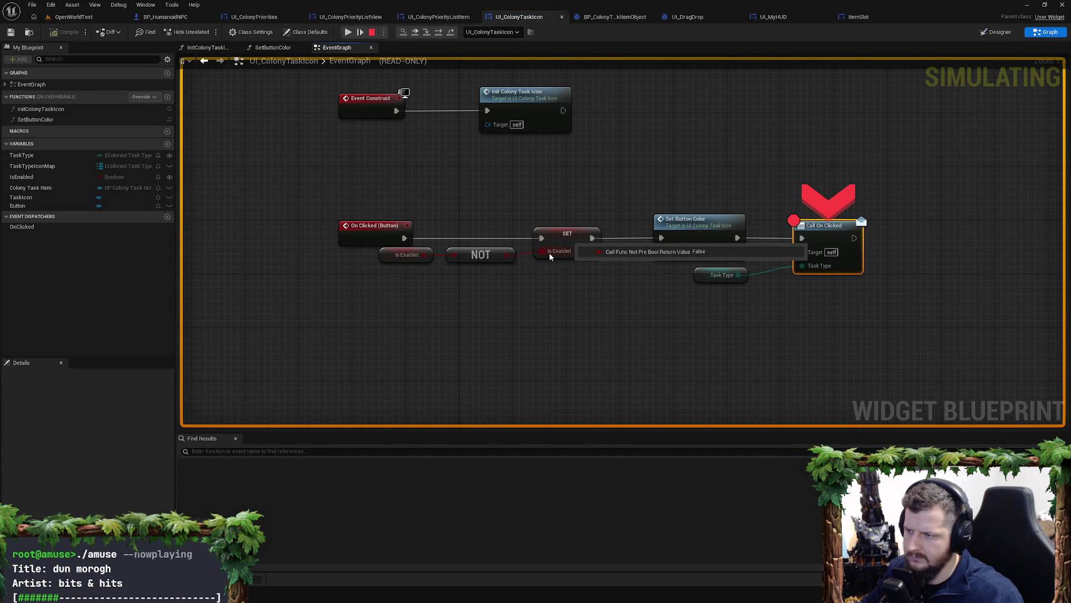
Step: Pan the paused task icon graph to inspect the NOT node's value
{"action": "mouse_move", "coordinate": [661, 288]}
{"action": "left_mouse_down"}
{"action": "mouse_move", "coordinate": [642, 286]}
{"action": "mouse_move", "coordinate": [655, 263]}
{"action": "left_mouse_up"}
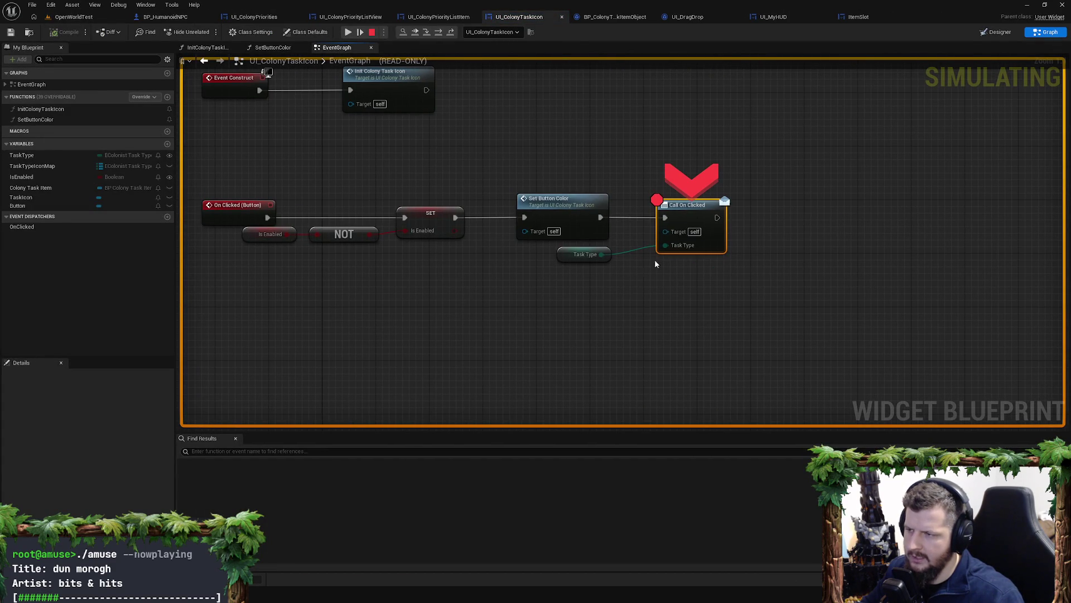
{"action": "mouse_move", "coordinate": [279, 236]}
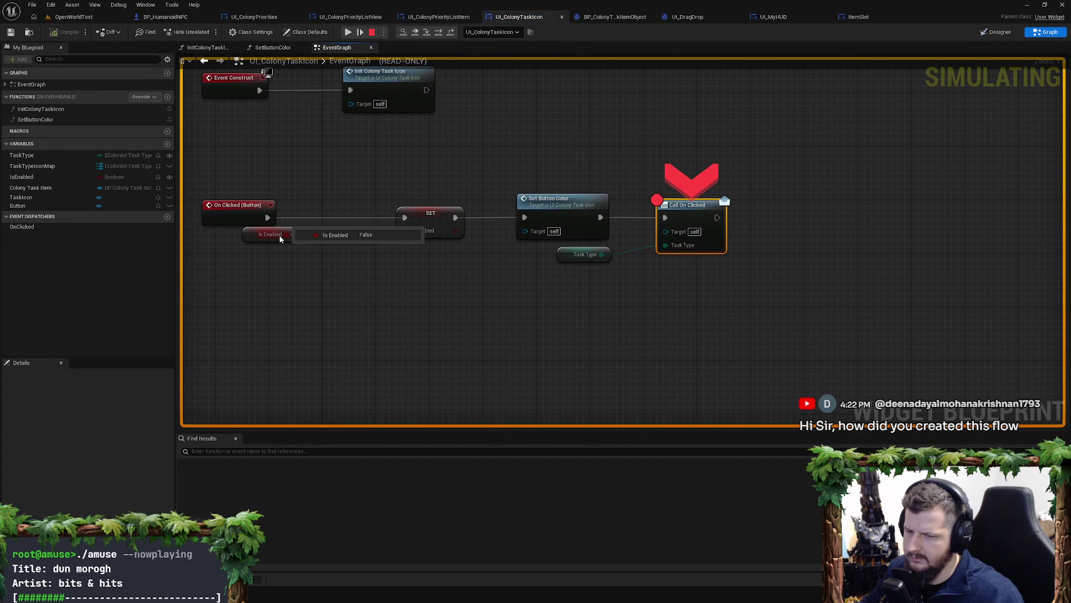
{"action": "mouse_move", "coordinate": [385, 267]}
{"action": "left_mouse_down"}
{"action": "mouse_move", "coordinate": [504, 275]}
{"action": "mouse_move", "coordinate": [459, 275]}
{"action": "left_mouse_up"}
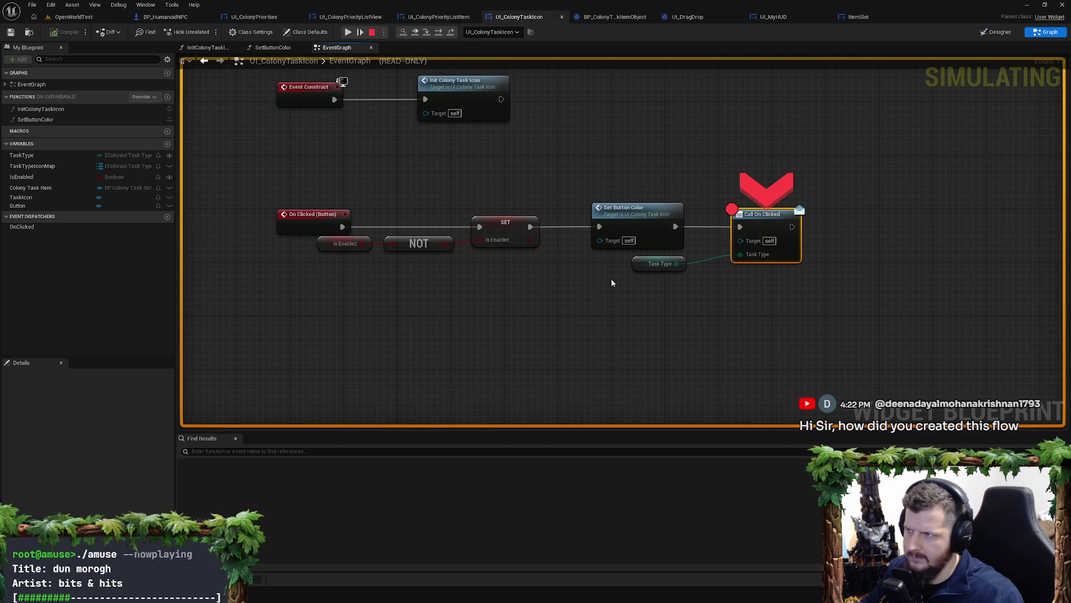
{"action": "mouse_move", "coordinate": [611, 283]}
{"action": "left_mouse_down"}
{"action": "mouse_move", "coordinate": [555, 308]}
{"action": "mouse_move", "coordinate": [547, 334]}
{"action": "left_mouse_up"}
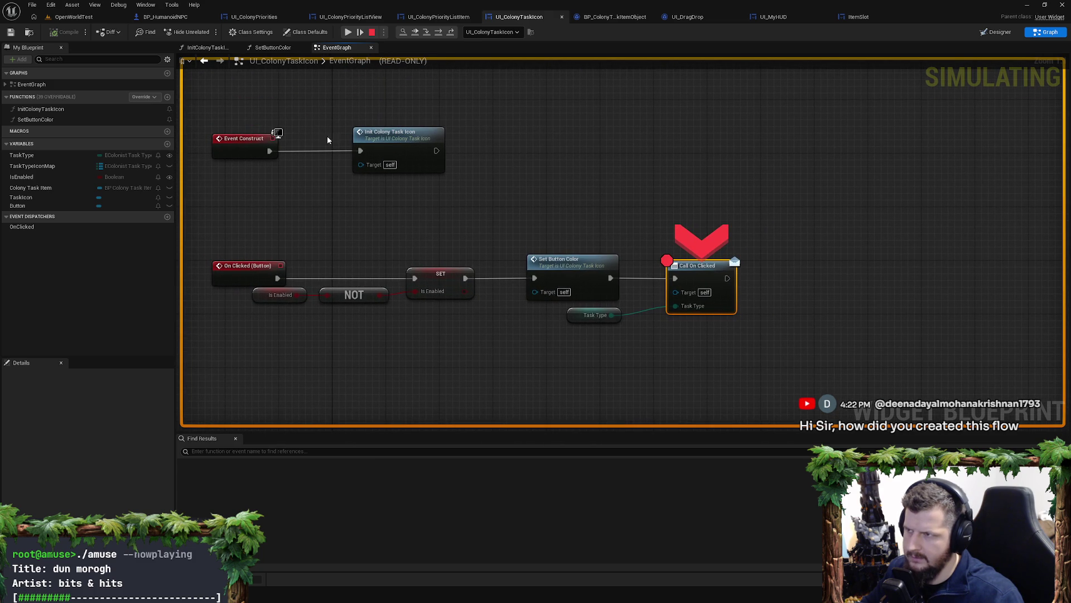
Step: In the list item graph, expand and inspect the task icon's debug property values
{"action": "left_click", "coordinate": [457, 18]}
{"action": "scroll", "coordinate": [467, 114], "scroll_direction": "down", "scroll_amount": 2}
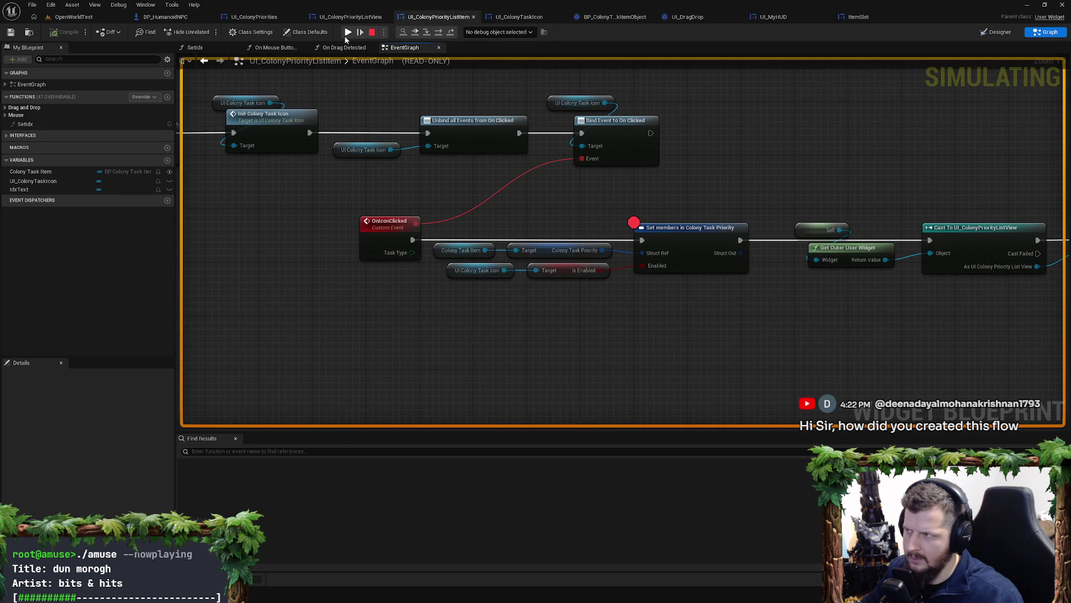
{"action": "mouse_move", "coordinate": [529, 266]}
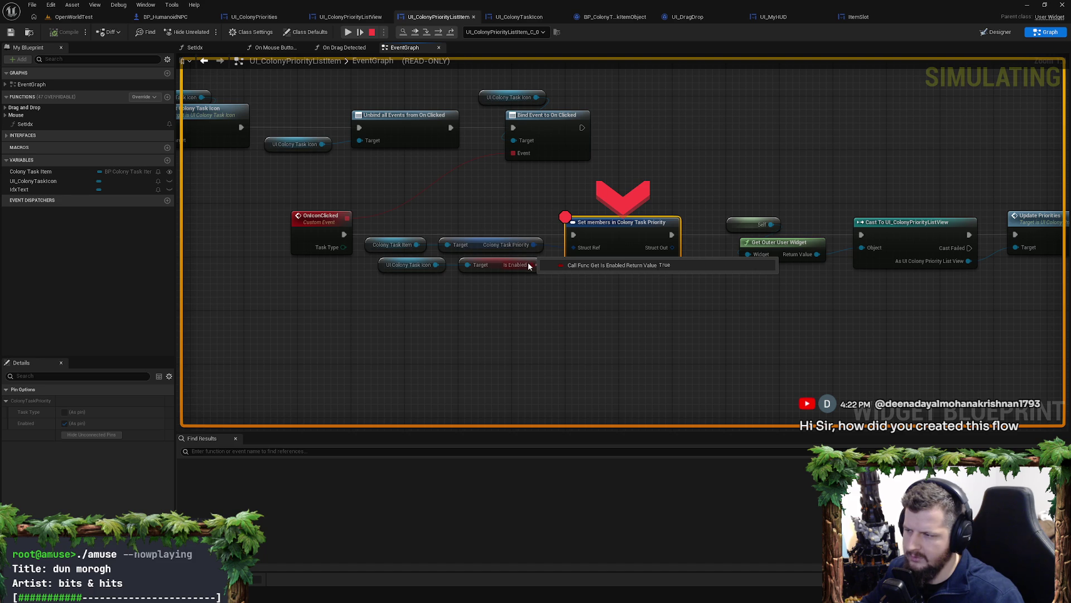
{"action": "left_click_drag", "start_coordinate": [362, 304], "coordinate": [490, 303]}
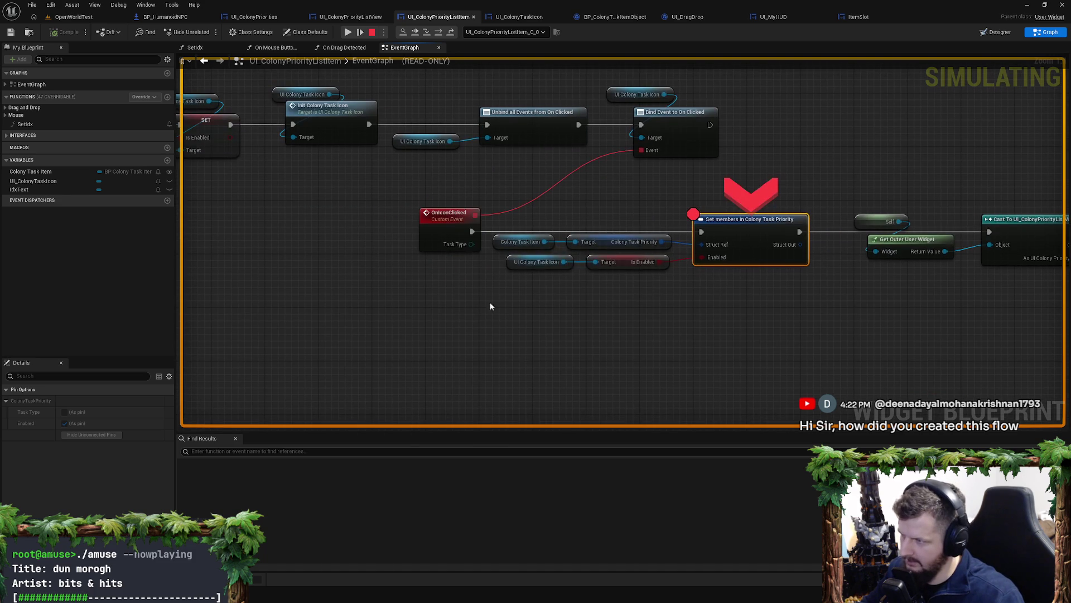
{"action": "left_click", "coordinate": [579, 271]}
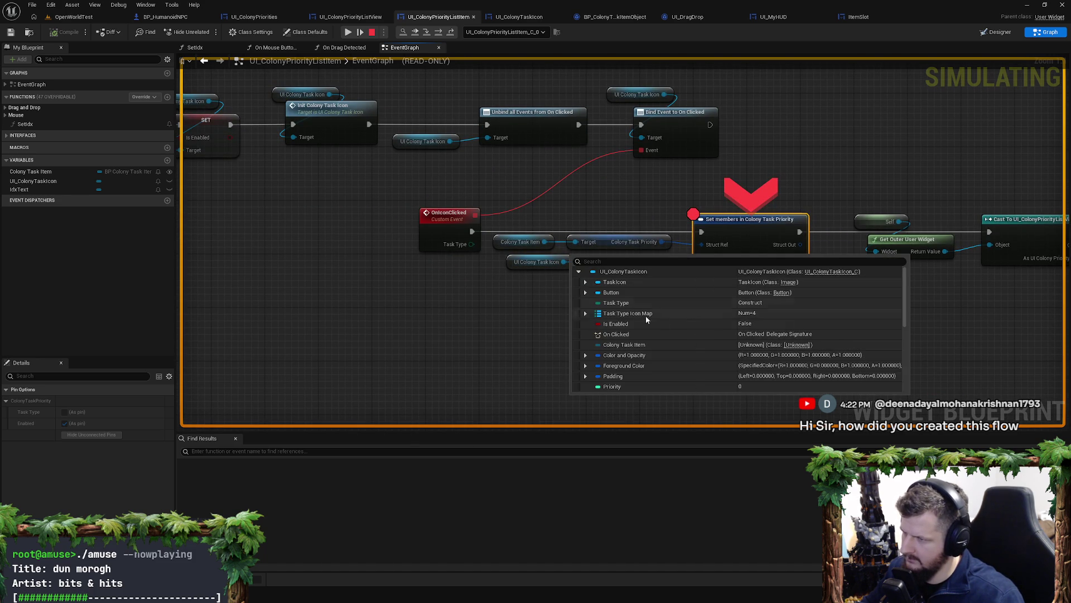
{"action": "mouse_move", "coordinate": [660, 262]}
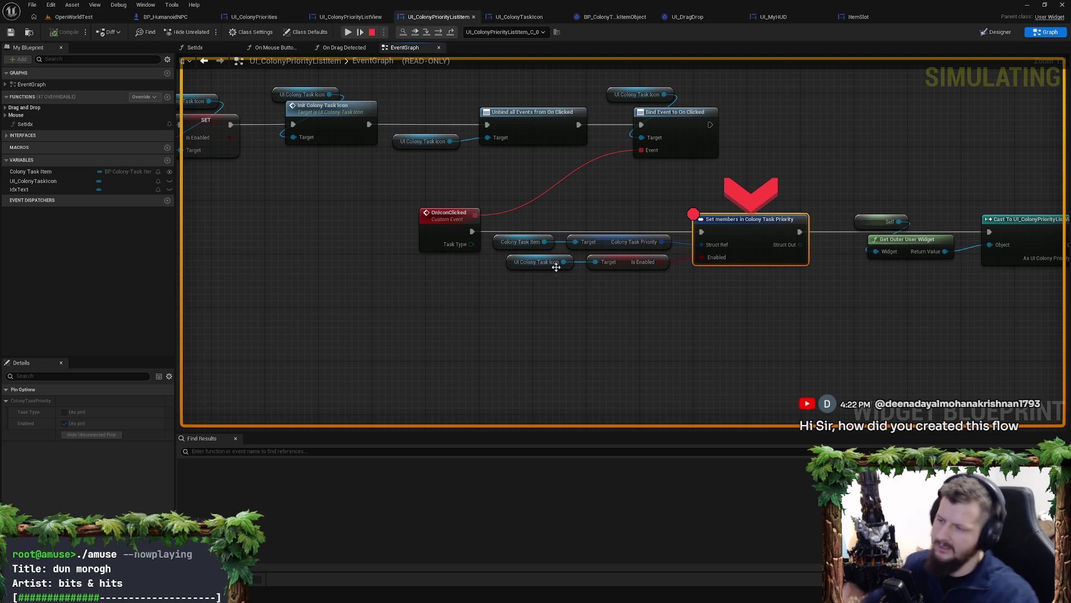
{"action": "left_click", "coordinate": [579, 272]}
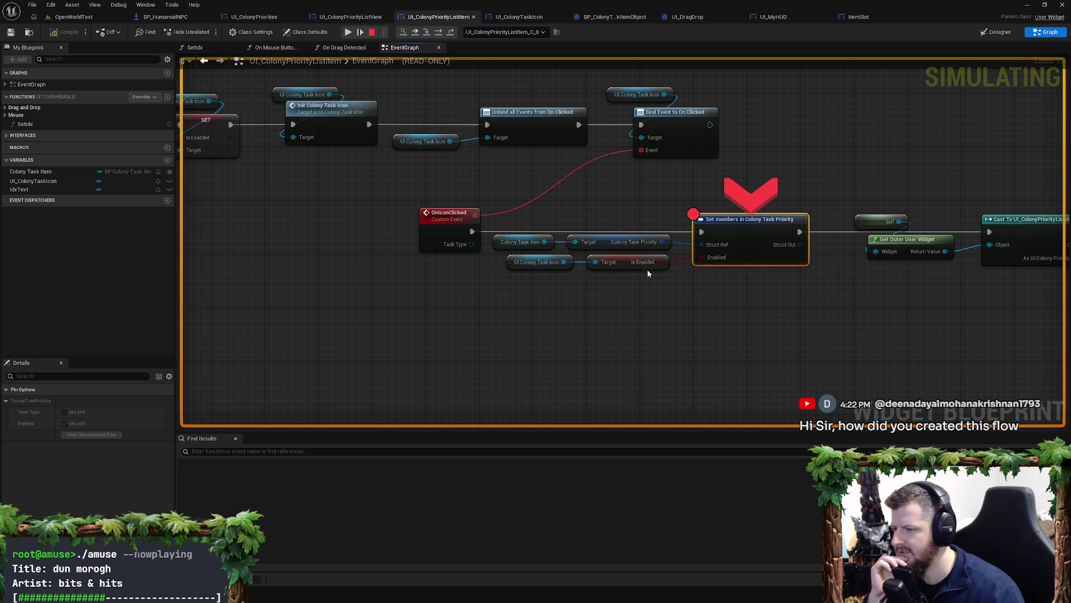
{"action": "mouse_move", "coordinate": [660, 261]}
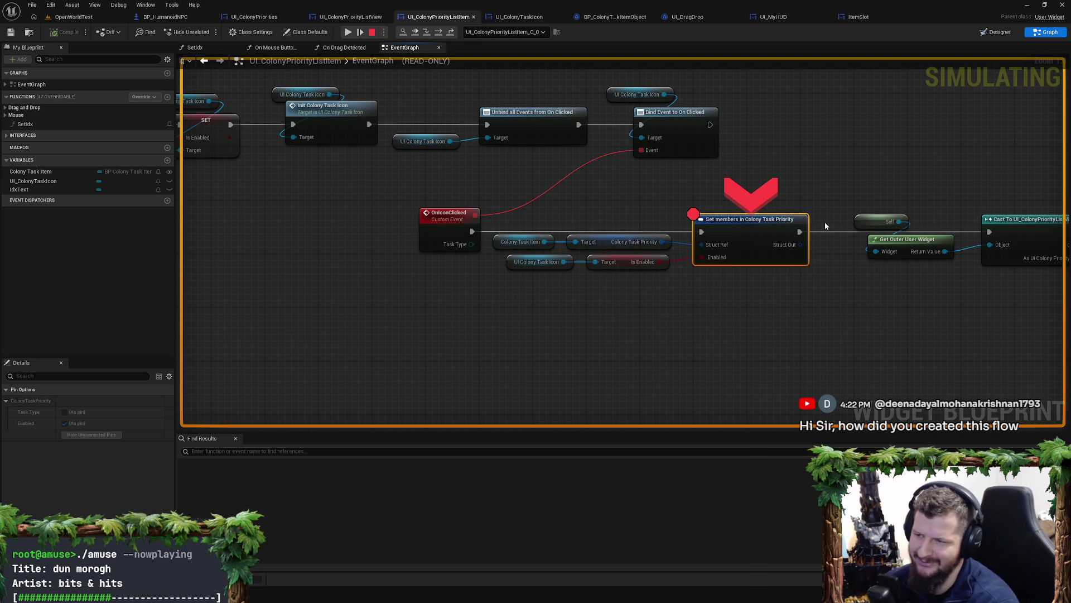
Step: Break on Cast To UI_ColonyPriorityListView, continue to it, and inspect its Struct Ref and Object values
{"action": "left_click_drag", "start_coordinate": [958, 240], "coordinate": [817, 236]}
{"action": "left_click", "coordinate": [870, 220]}
{"action": "key", "text": "F9"}
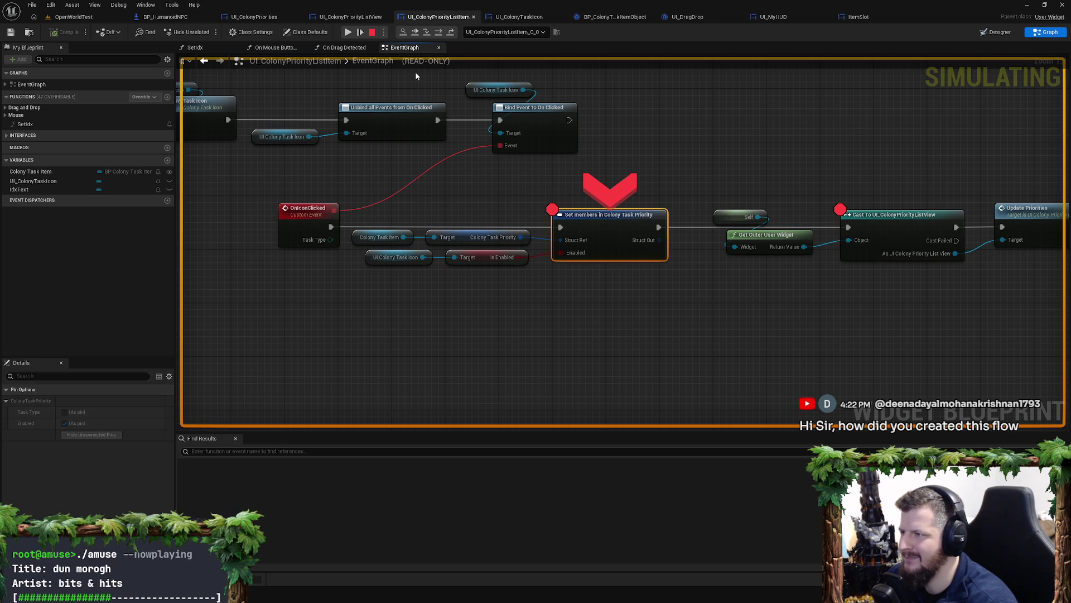
{"action": "left_click", "coordinate": [348, 32]}
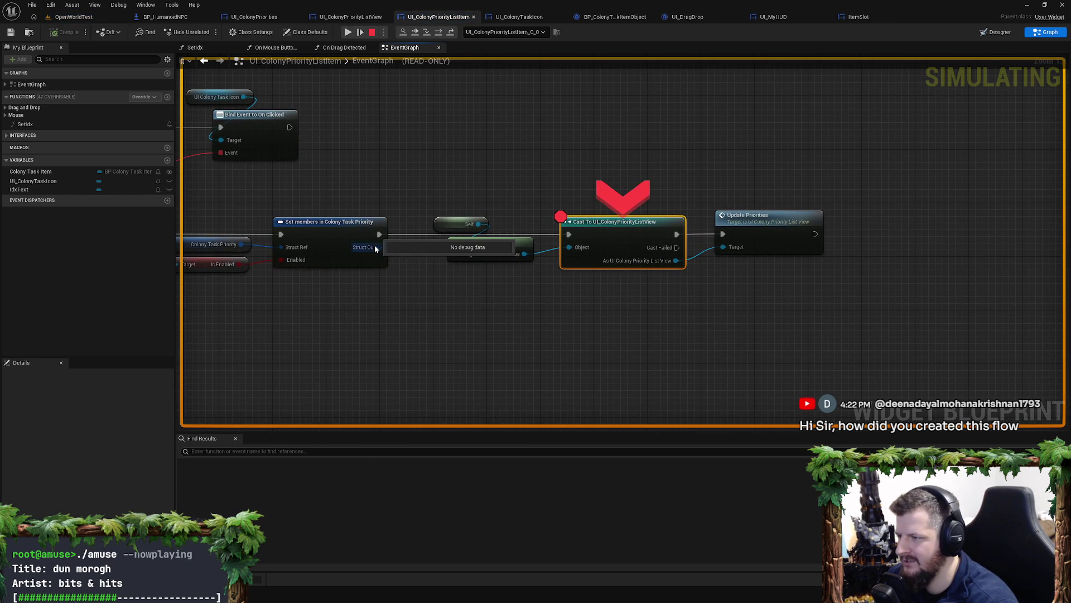
{"action": "mouse_move", "coordinate": [491, 261]}
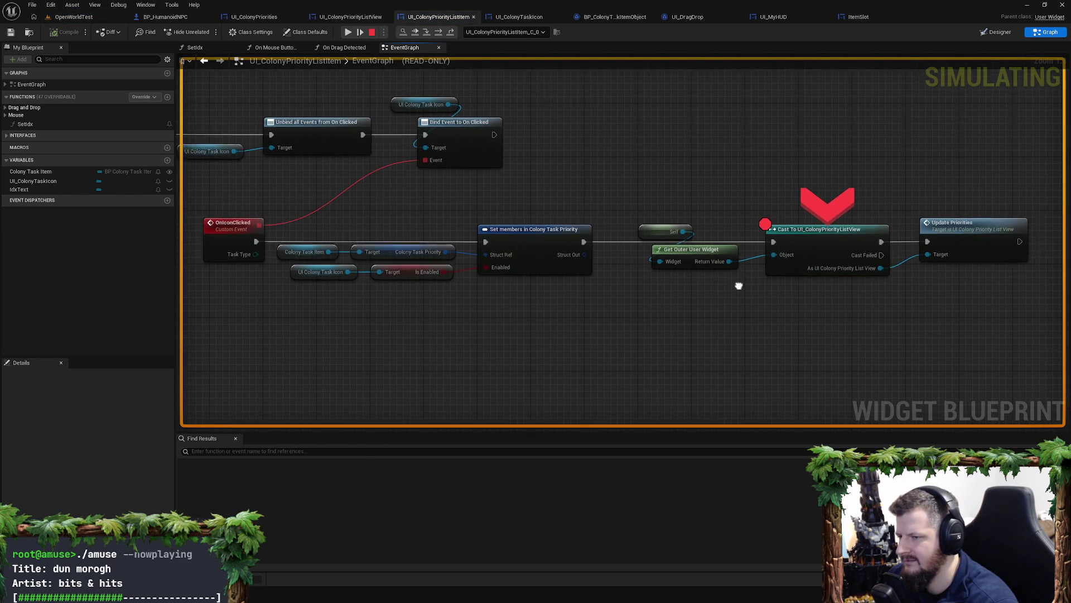
{"action": "left_click_drag", "start_coordinate": [773, 296], "coordinate": [491, 266]}
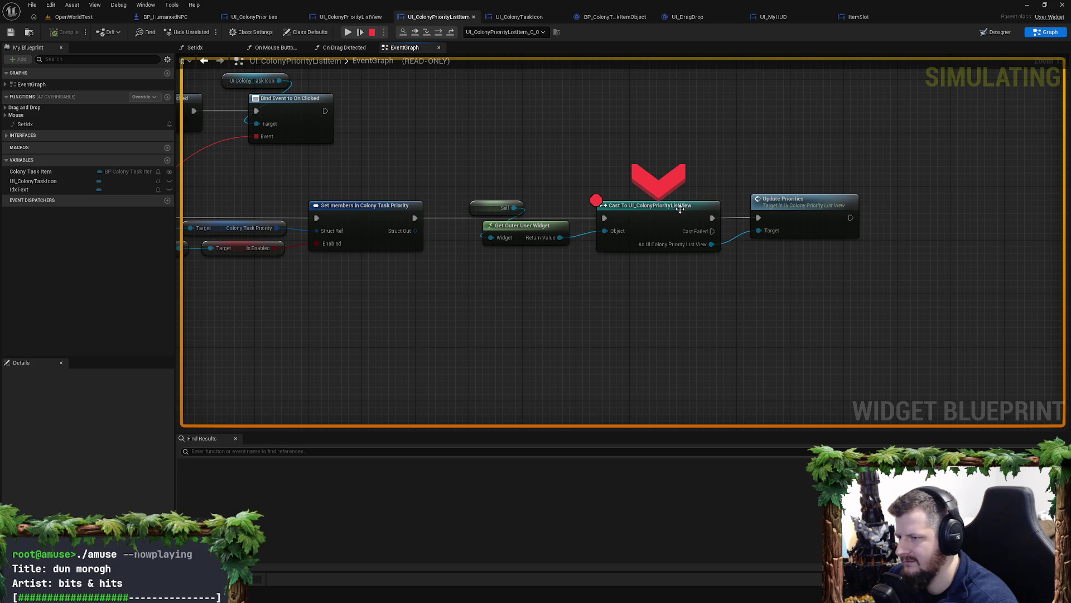
{"action": "left_click", "coordinate": [606, 243]}
{"action": "mouse_move", "coordinate": [607, 238]}
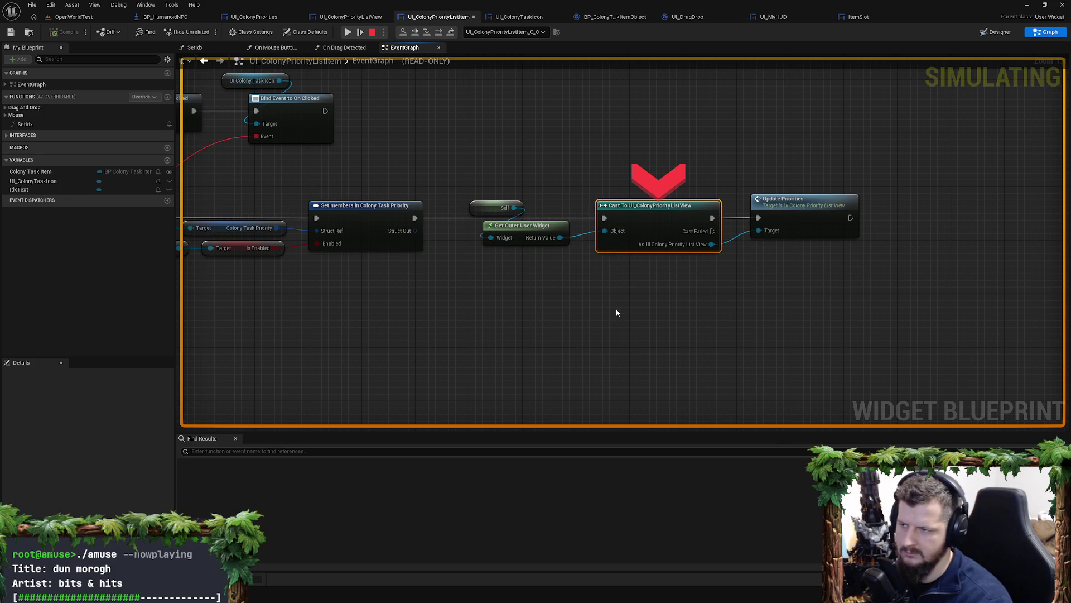
{"action": "left_click_drag", "start_coordinate": [617, 311], "coordinate": [577, 290]}
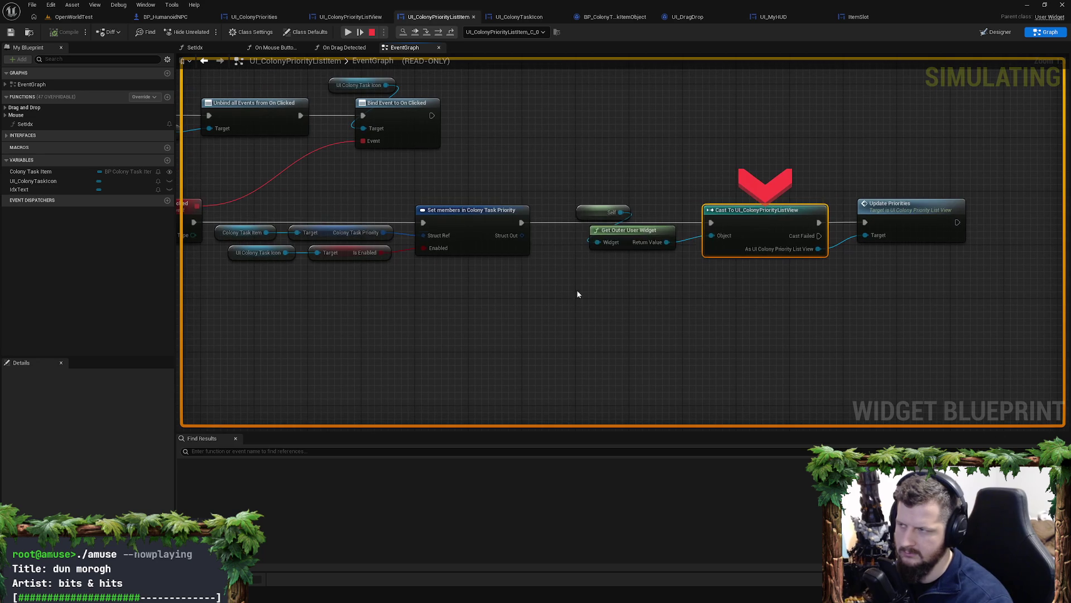
Step: Resume the game, review the OnIconClicked chain in the list item graph, then switch to Rider
{"action": "left_click", "coordinate": [347, 34]}
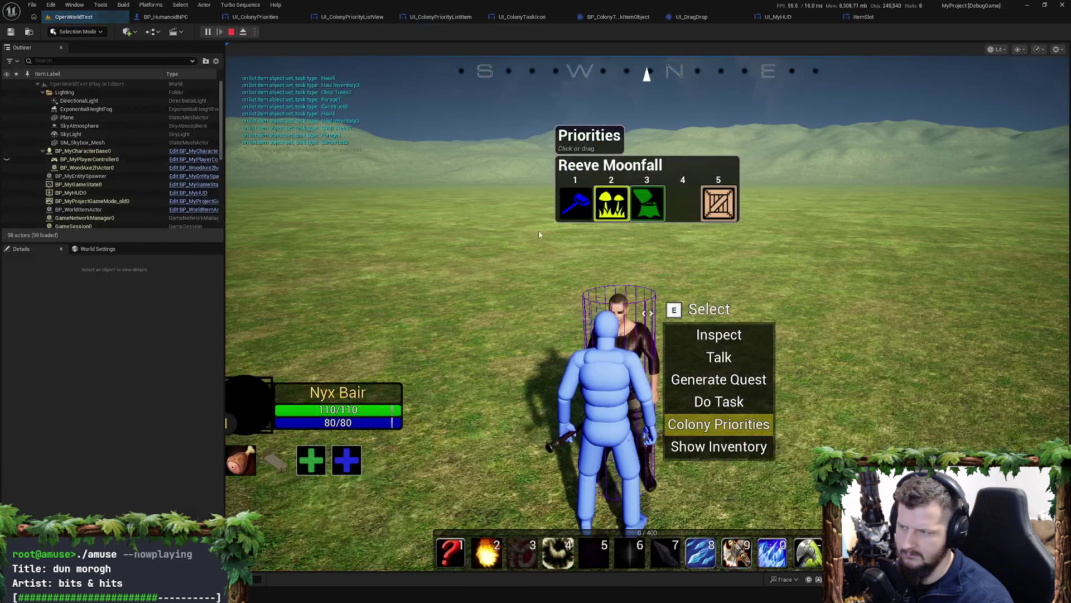
{"action": "left_click", "coordinate": [444, 17]}
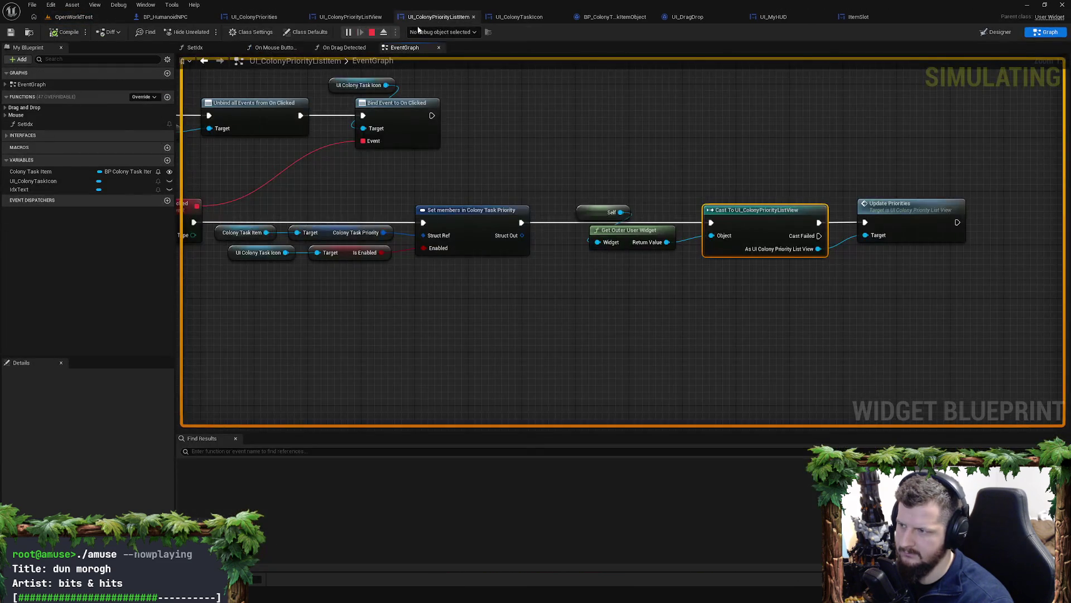
{"action": "mouse_move", "coordinate": [780, 186]}
{"action": "left_mouse_down"}
{"action": "mouse_move", "coordinate": [646, 162]}
{"action": "mouse_move", "coordinate": [736, 183]}
{"action": "left_mouse_up"}
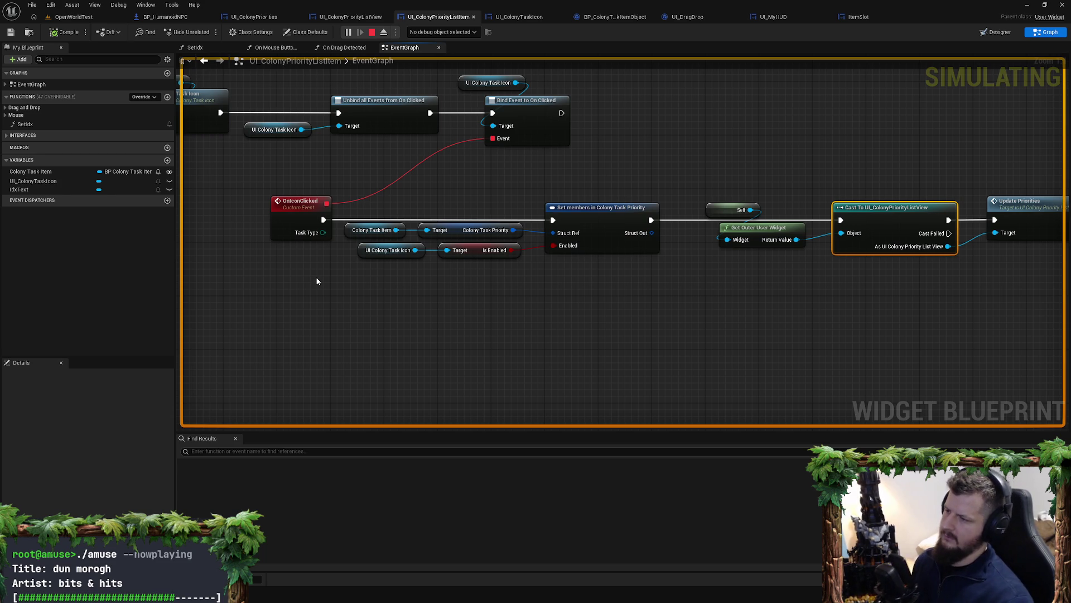
{"action": "left_click_drag", "start_coordinate": [305, 285], "coordinate": [270, 324]}
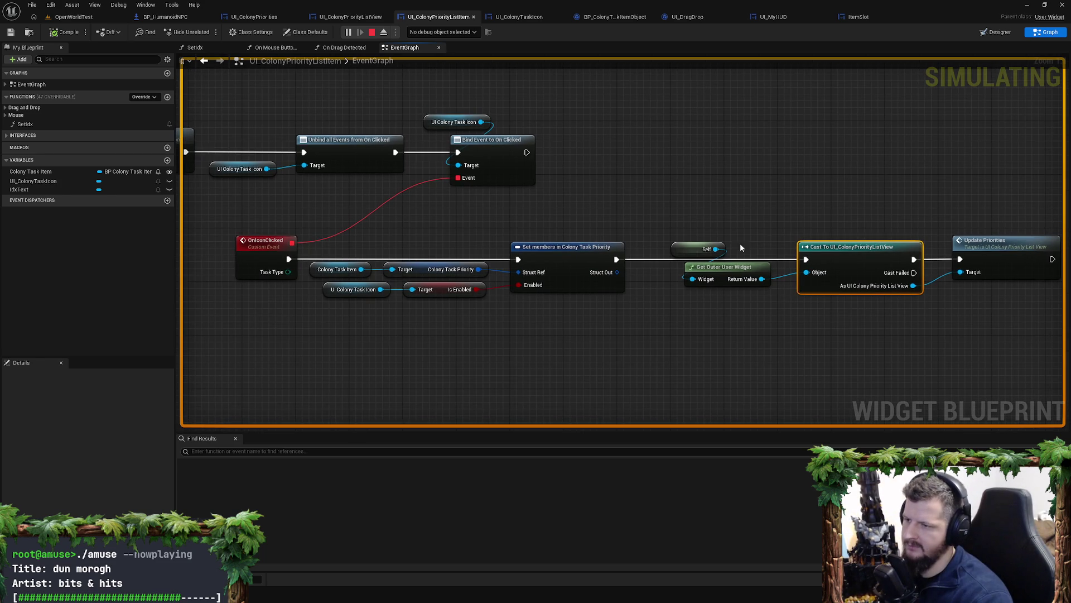
{"action": "mouse_move", "coordinate": [740, 243]}
{"action": "left_mouse_down"}
{"action": "mouse_move", "coordinate": [487, 216]}
{"action": "mouse_move", "coordinate": [560, 216]}
{"action": "left_mouse_up"}
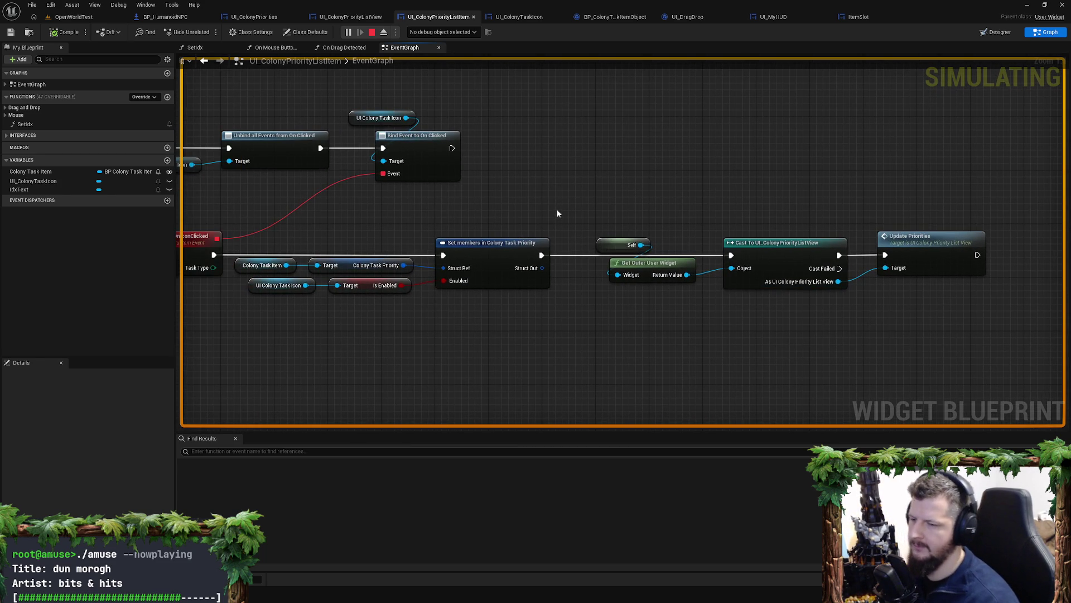
{"action": "key", "text": "alt+Tab"}
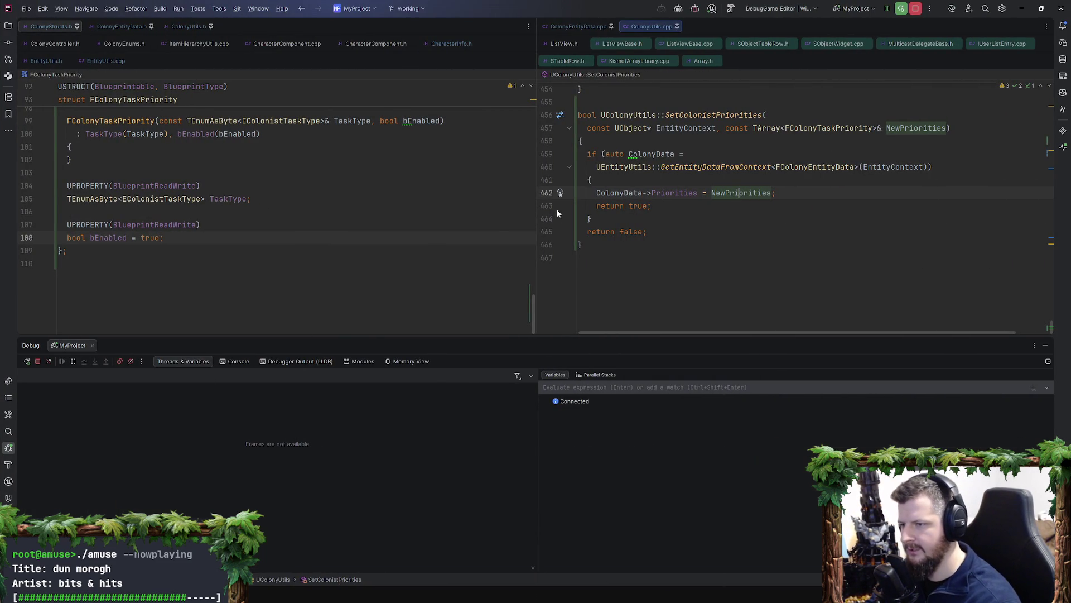
Step: Scroll through SetColonistPriorities in ColonyUtils.cpp, then select the Set Colonist Priorities nodes in Unreal
{"action": "scroll", "coordinate": [719, 252], "scroll_direction": "up", "scroll_amount": 1}
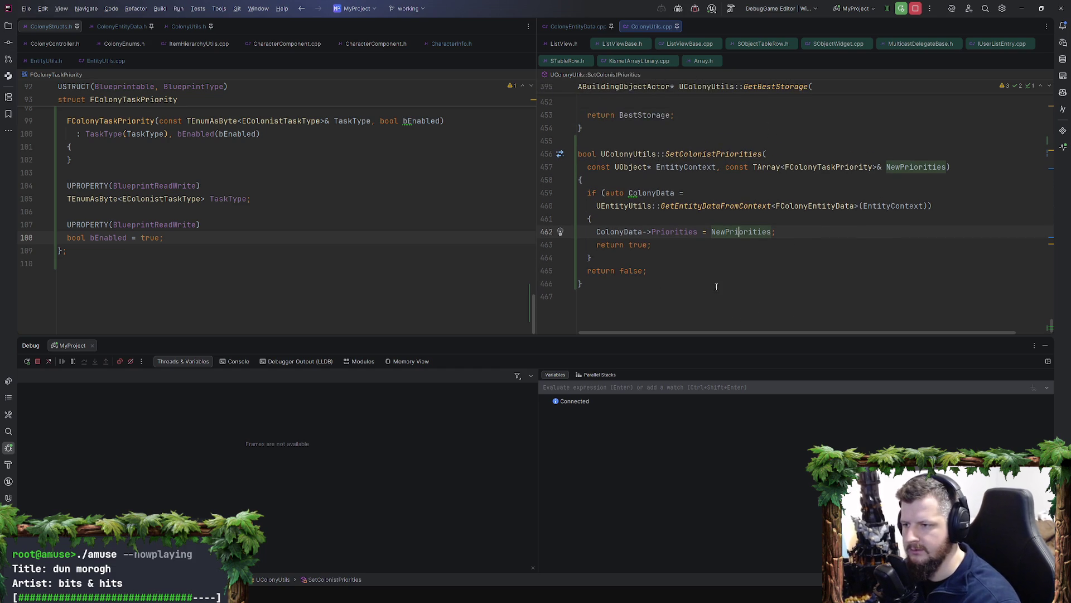
{"action": "key", "text": "alt+Tab"}
{"action": "left_click", "coordinate": [339, 16]}
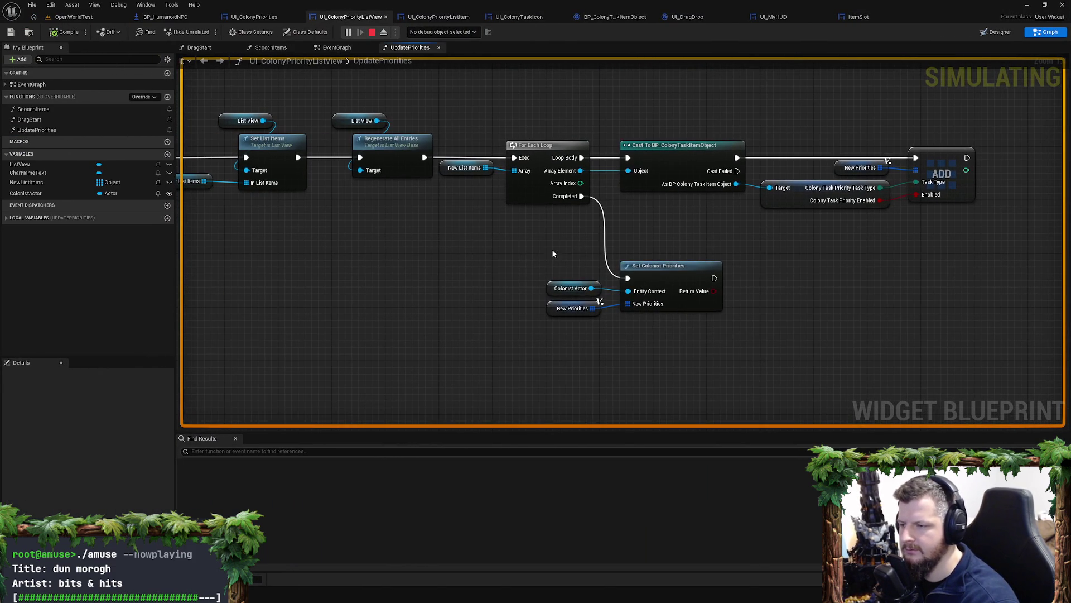
{"action": "mouse_move", "coordinate": [546, 248]}
{"action": "left_mouse_down"}
{"action": "mouse_move", "coordinate": [768, 359]}
{"action": "mouse_move", "coordinate": [725, 342]}
{"action": "left_mouse_up"}
Step: Add a breakpoint on Set Colonist Priorities and toggle a task icon to reach it
{"action": "left_click", "coordinate": [687, 304]}
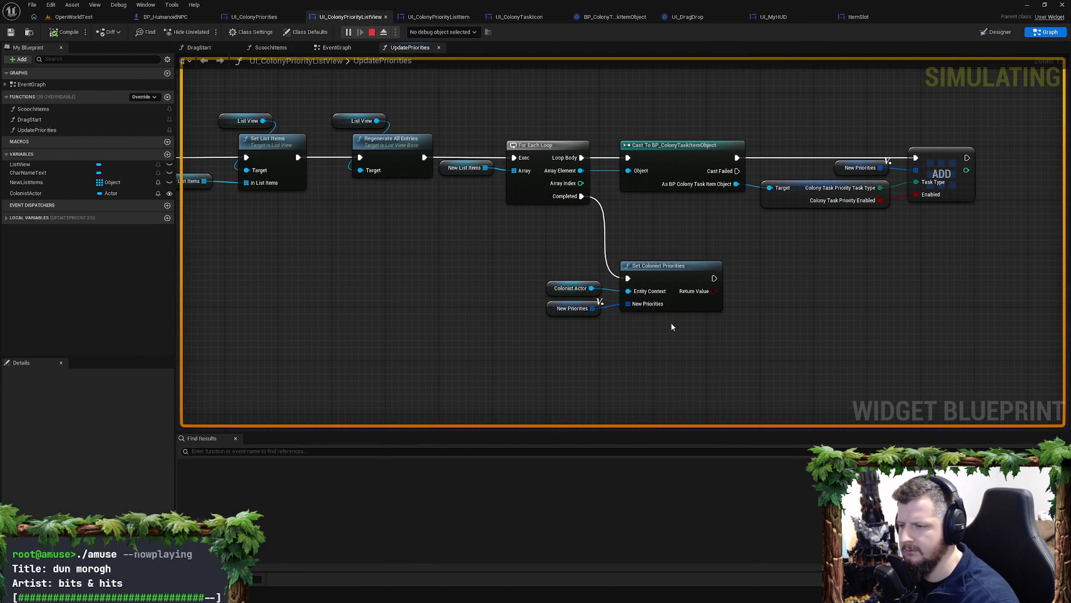
{"action": "key", "text": "F9"}
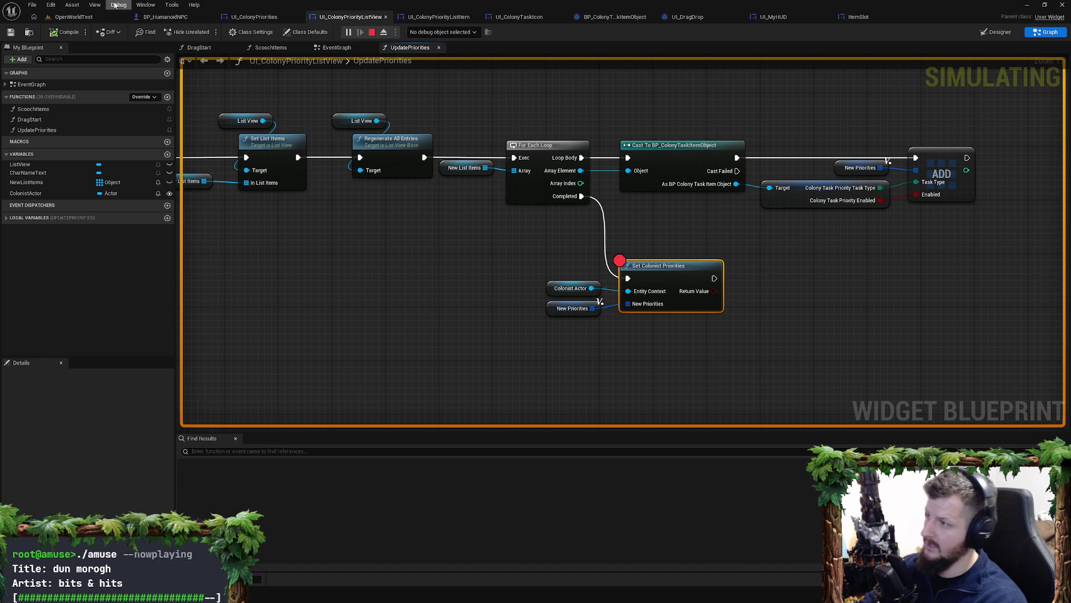
{"action": "left_click", "coordinate": [78, 17]}
{"action": "left_click", "coordinate": [585, 208]}
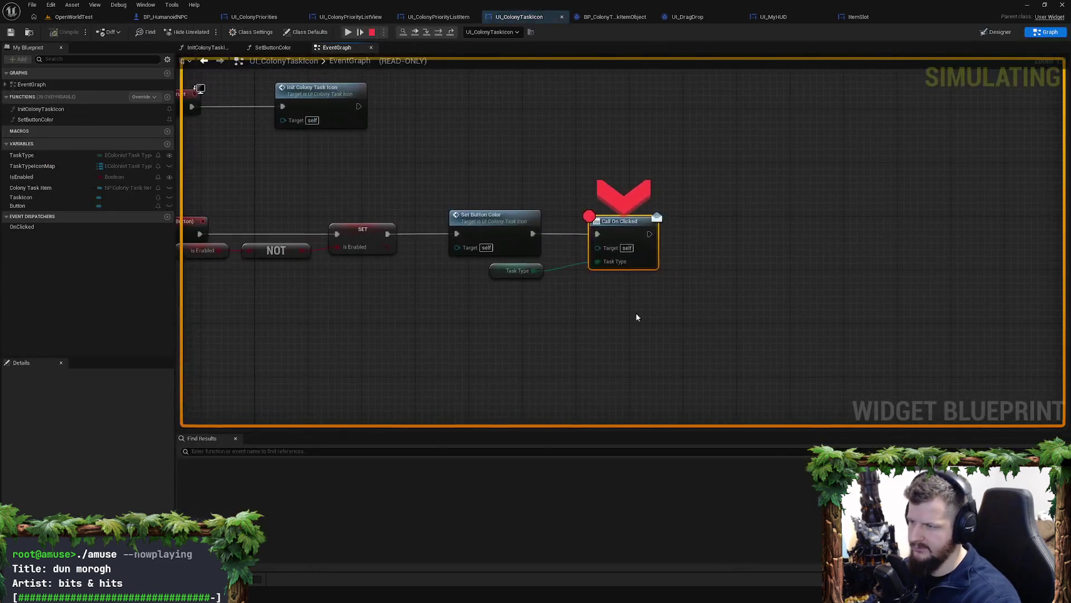
{"action": "left_click", "coordinate": [352, 34]}
Step: Expand the New Priorities array elements to inspect their values, then resume
{"action": "left_click", "coordinate": [558, 275]}
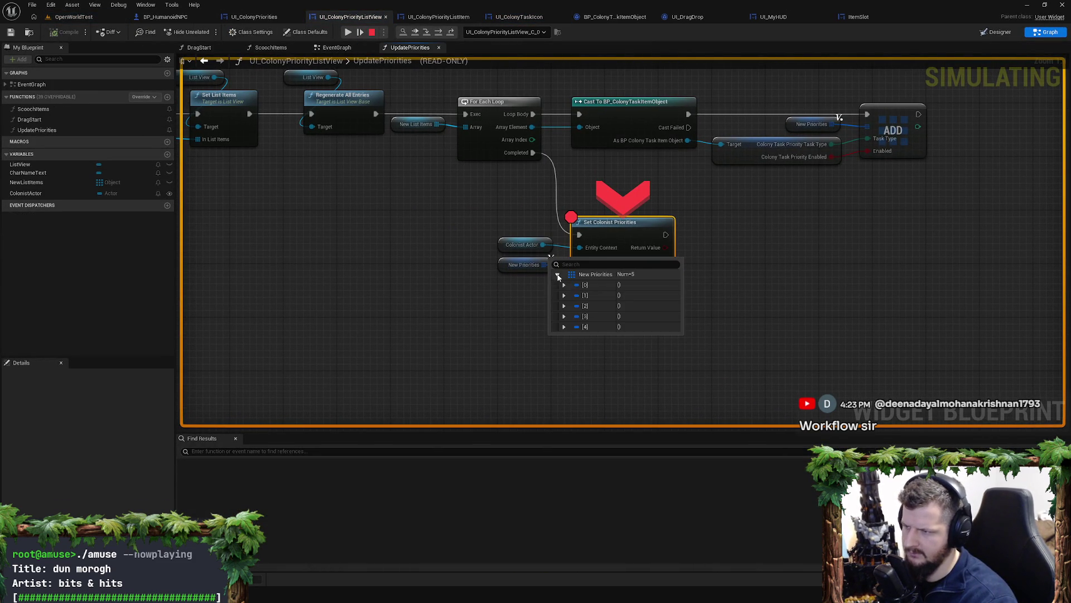
{"action": "left_click", "coordinate": [564, 285]}
{"action": "left_click", "coordinate": [564, 337]}
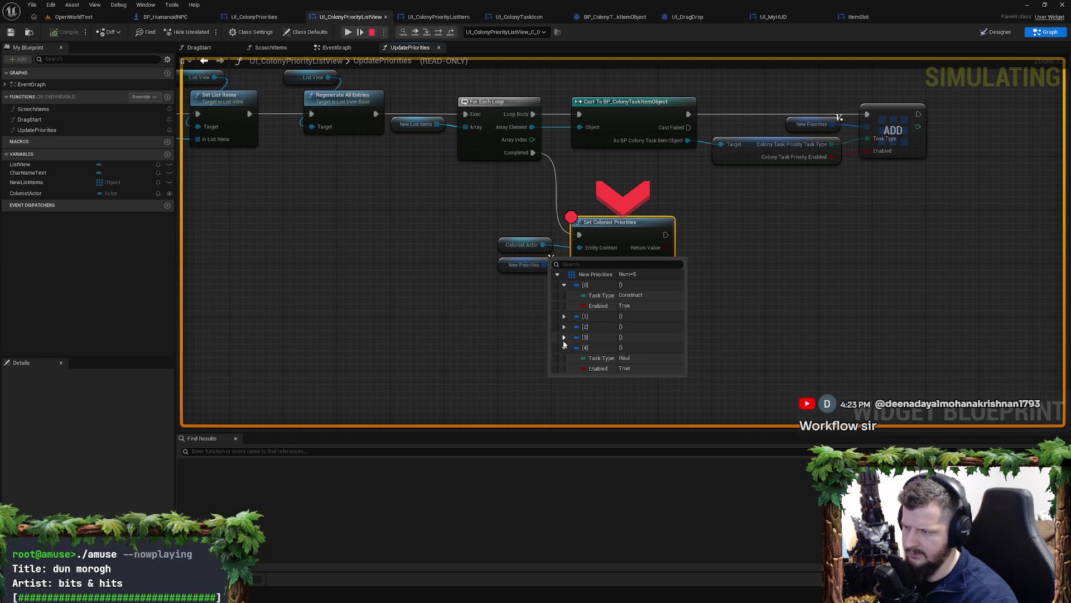
{"action": "left_click", "coordinate": [563, 327]}
{"action": "left_click", "coordinate": [564, 316]}
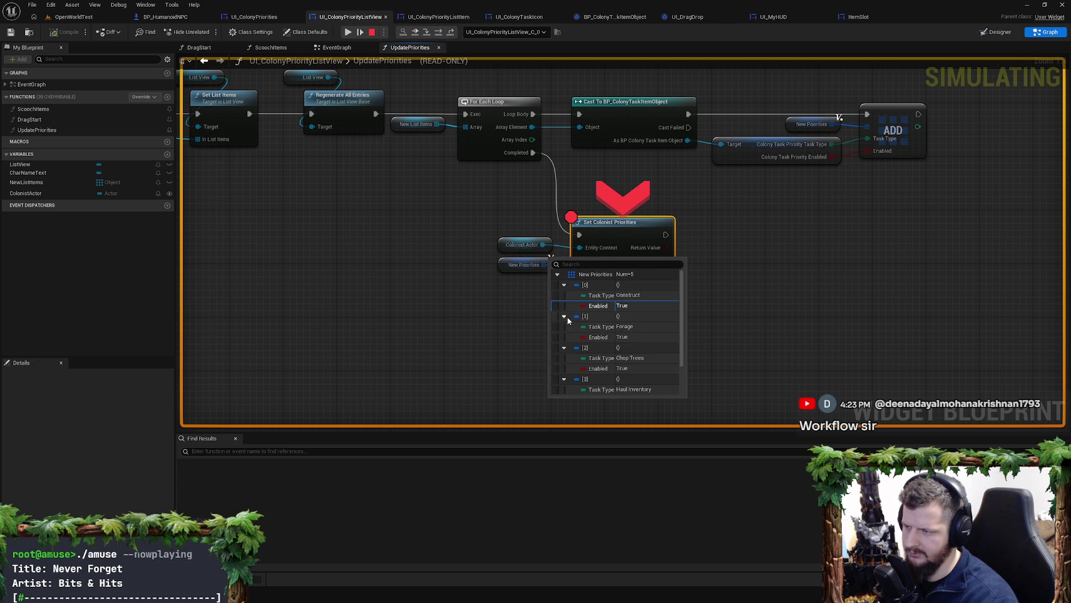
{"action": "left_click", "coordinate": [348, 32]}
Step: Toggle another task icon, recheck New Priorities, then open the list item's event graph
{"action": "left_click", "coordinate": [212, 32]}
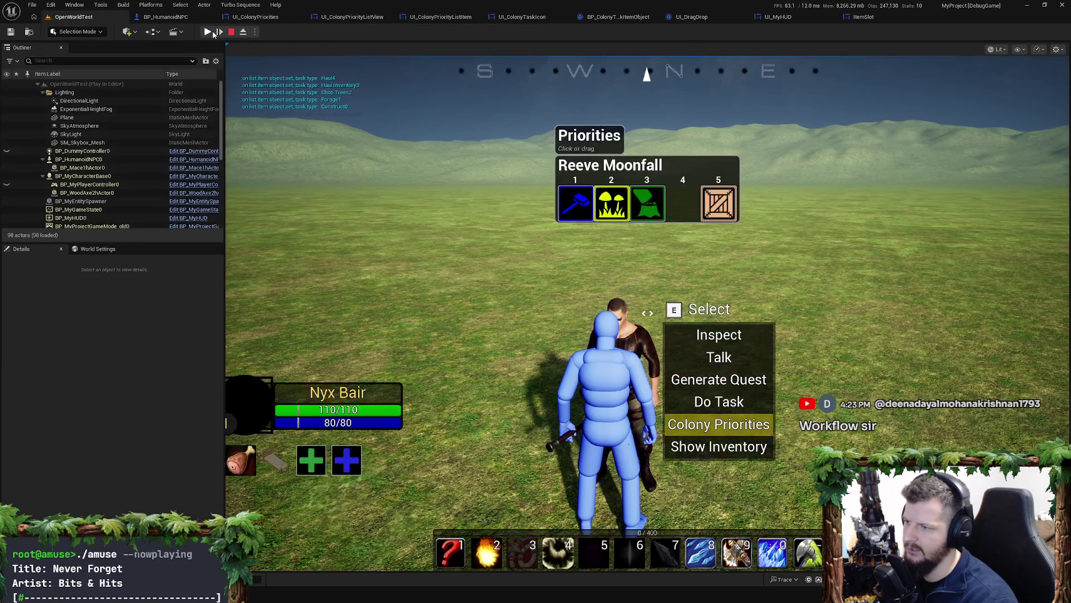
{"action": "left_click", "coordinate": [629, 219]}
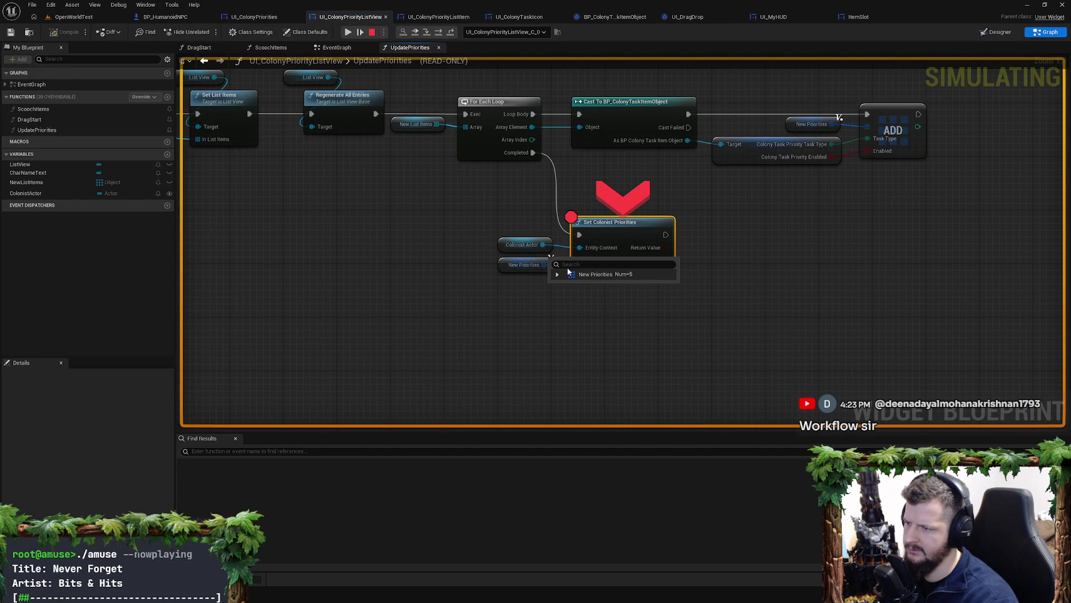
{"action": "left_click", "coordinate": [558, 275]}
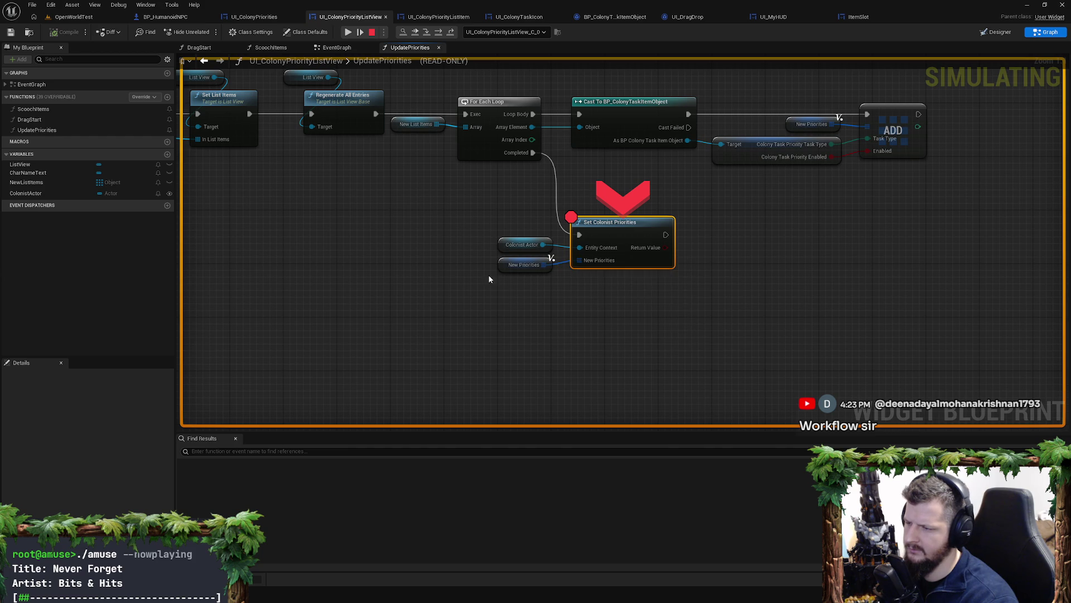
{"action": "mouse_move", "coordinate": [629, 249]}
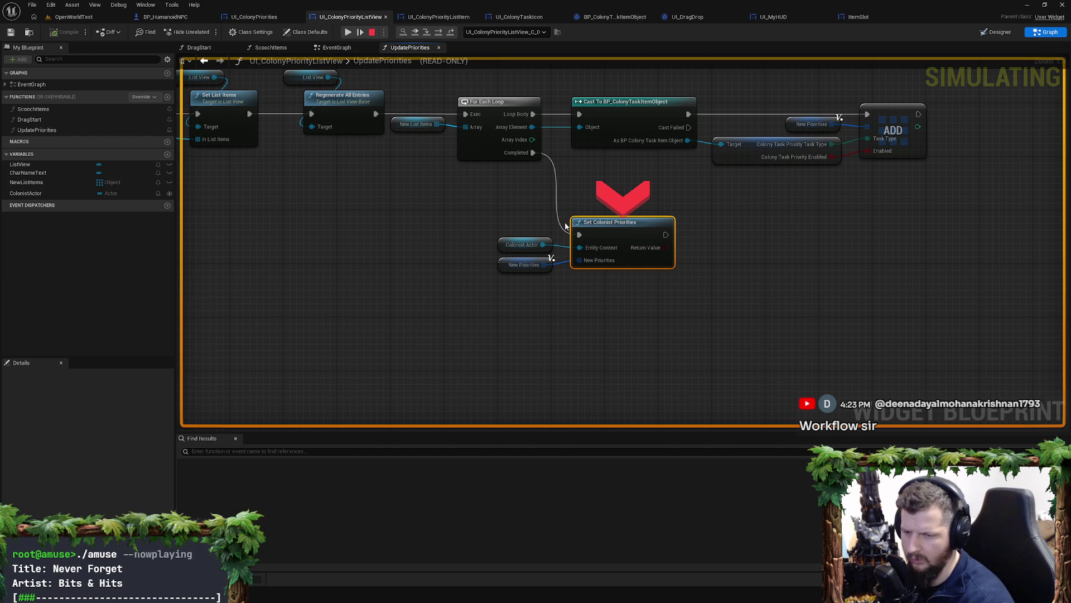
{"action": "left_click", "coordinate": [698, 299]}
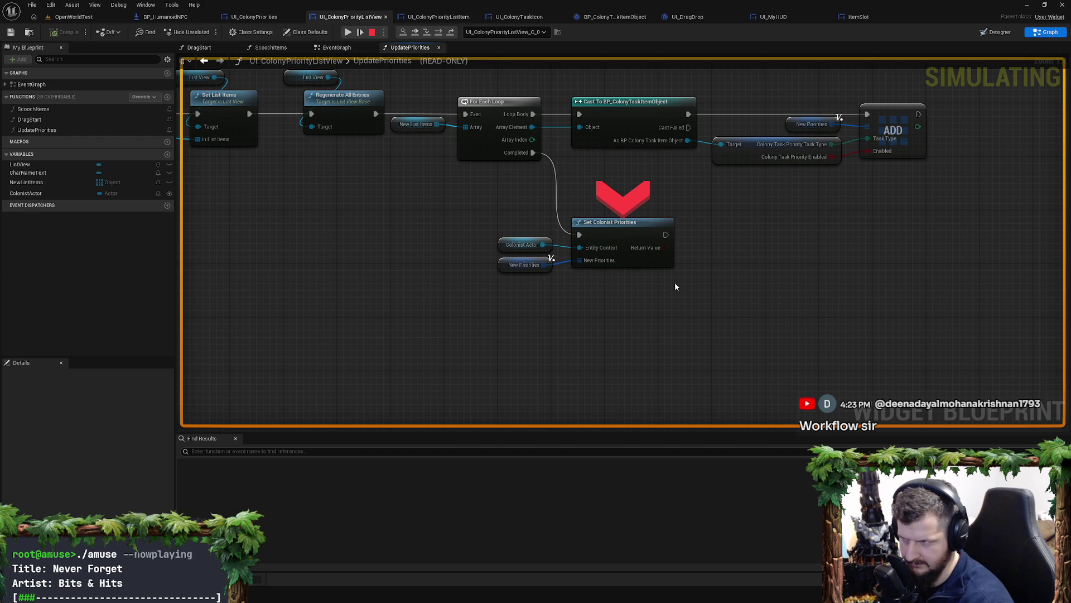
{"action": "left_click", "coordinate": [73, 17]}
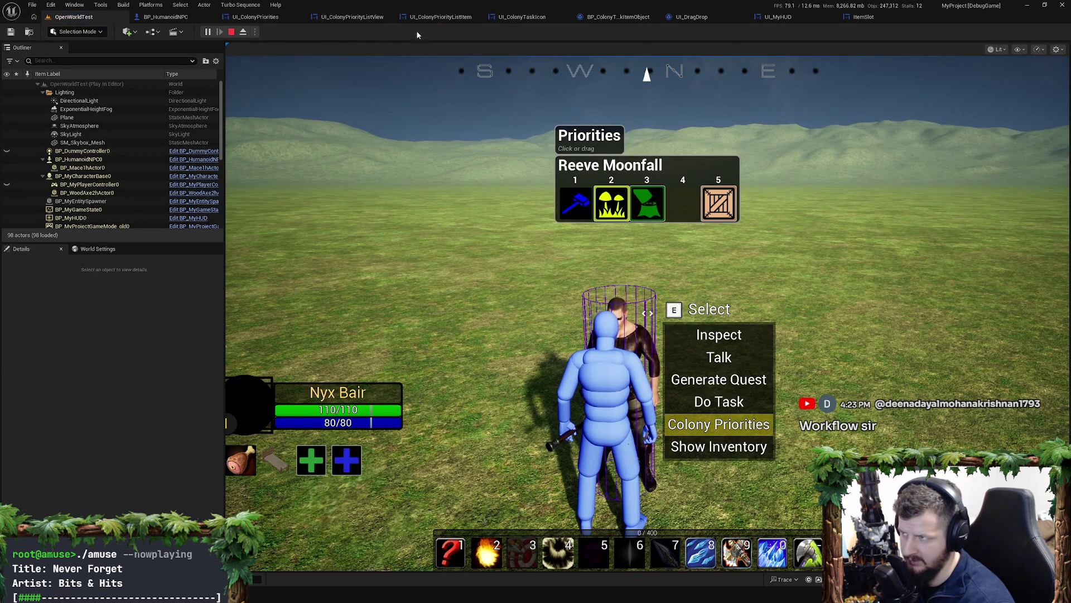
{"action": "left_click", "coordinate": [441, 16]}
{"action": "mouse_move", "coordinate": [629, 185]}
{"action": "left_mouse_down"}
{"action": "mouse_move", "coordinate": [545, 165]}
{"action": "mouse_move", "coordinate": [457, 182]}
{"action": "mouse_move", "coordinate": [517, 184]}
{"action": "mouse_move", "coordinate": [571, 166]}
{"action": "mouse_move", "coordinate": [686, 191]}
{"action": "mouse_move", "coordinate": [657, 194]}
{"action": "left_mouse_up"}
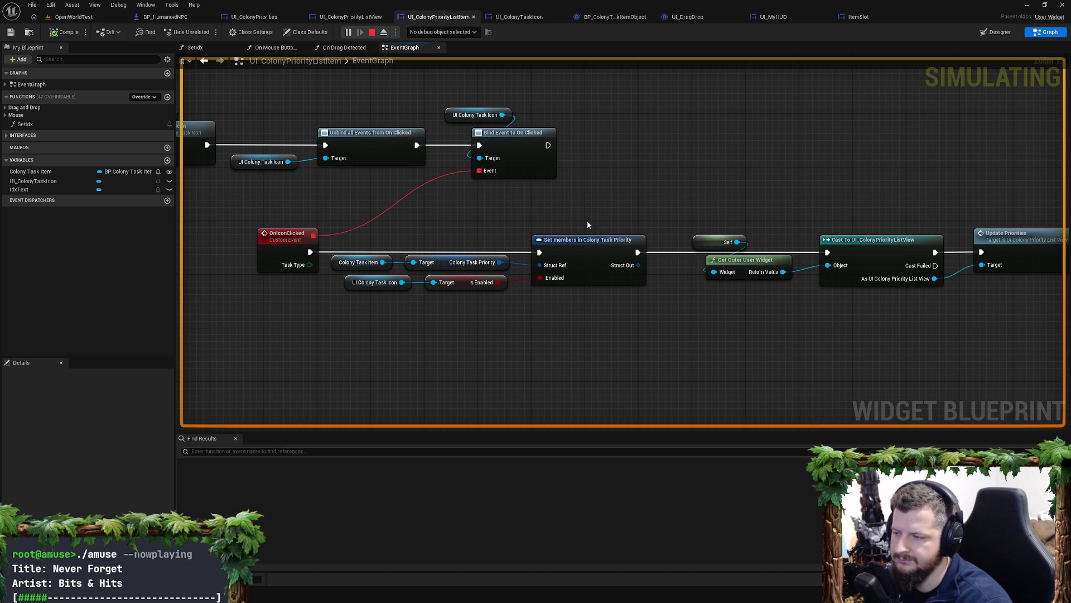
Step: Select Set members in Colony Task Priority to review its pin options in Details
{"action": "mouse_move", "coordinate": [587, 220]}
{"action": "left_mouse_down"}
{"action": "mouse_move", "coordinate": [541, 227]}
{"action": "mouse_move", "coordinate": [570, 233]}
{"action": "mouse_move", "coordinate": [529, 246]}
{"action": "mouse_move", "coordinate": [591, 235]}
{"action": "left_mouse_up"}
{"action": "right_click", "coordinate": [562, 249]}
{"action": "left_click", "coordinate": [528, 250]}
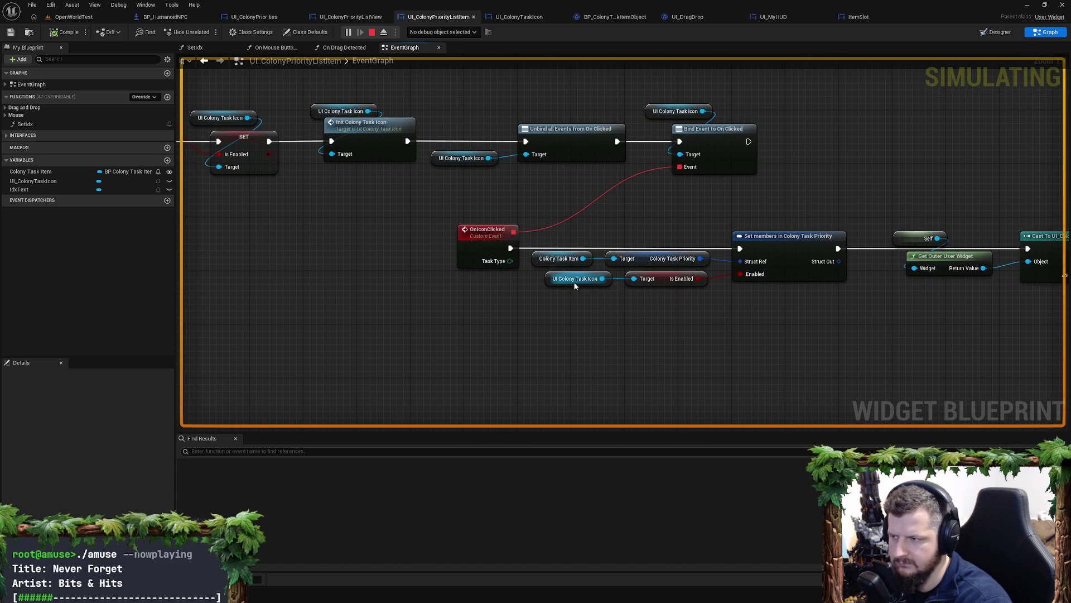
{"action": "left_click_drag", "start_coordinate": [636, 311], "coordinate": [573, 307]}
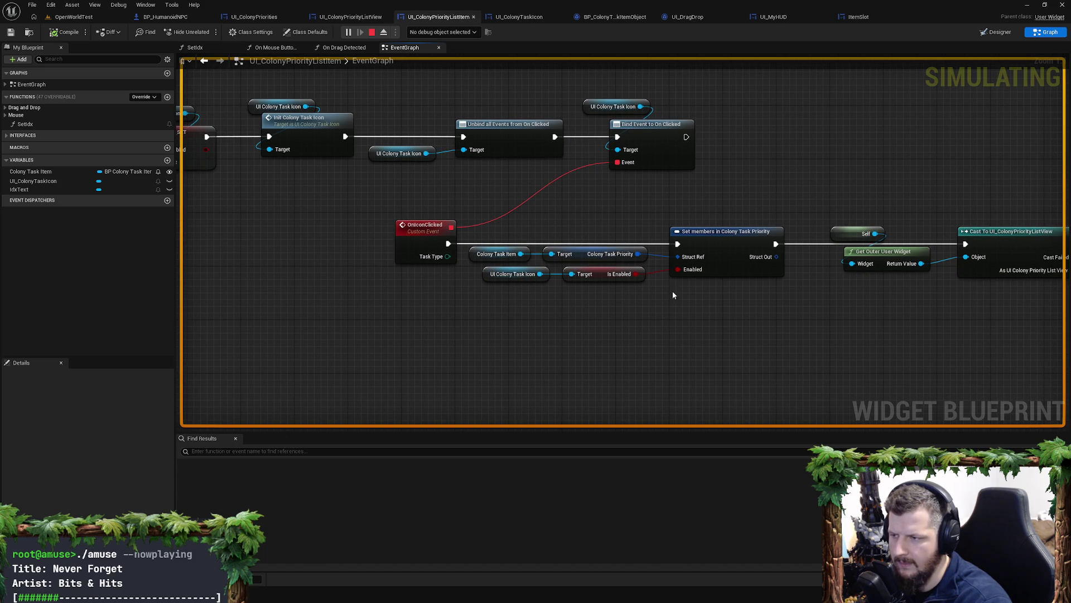
{"action": "left_click", "coordinate": [727, 238]}
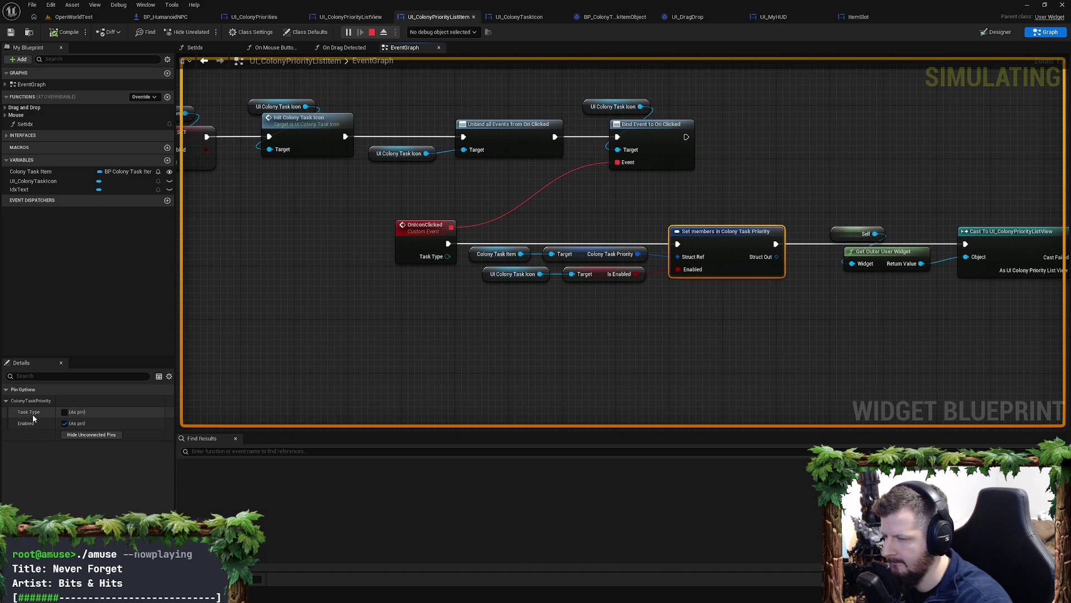
{"action": "left_click_drag", "start_coordinate": [676, 352], "coordinate": [583, 366]}
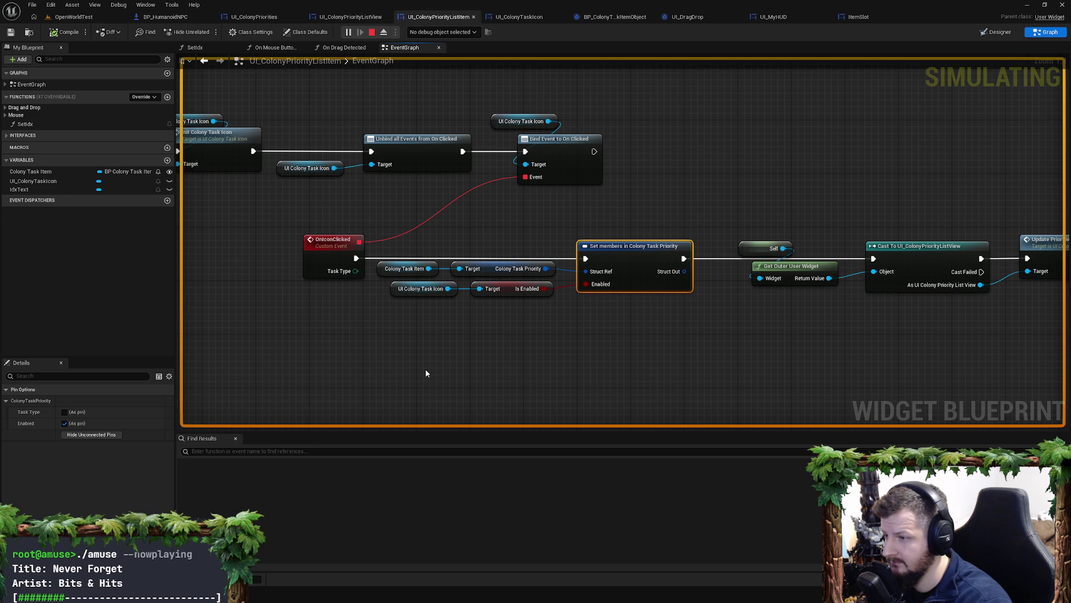
Step: Open UI_ColonyTaskIcon's event graph and frame the On Clicked chain
{"action": "left_click", "coordinate": [519, 16]}
{"action": "mouse_move", "coordinate": [567, 326]}
{"action": "left_mouse_down"}
{"action": "mouse_move", "coordinate": [733, 311]}
{"action": "mouse_move", "coordinate": [799, 257]}
{"action": "mouse_move", "coordinate": [720, 240]}
{"action": "left_mouse_up"}
{"action": "left_click_drag", "start_coordinate": [831, 195], "coordinate": [972, 195]}
Step: Stop the simulation and insert a Print String between Set Button Color and Call On Clicked
{"action": "left_click_drag", "start_coordinate": [730, 207], "coordinate": [796, 153]}
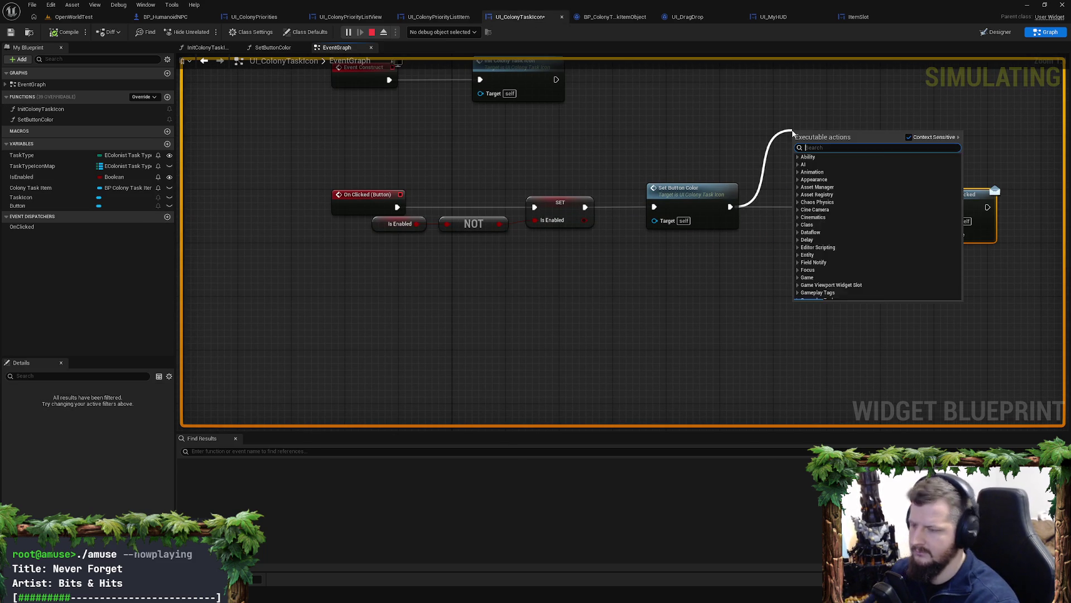
{"action": "type", "text": "print"}
{"action": "key", "text": "Return"}
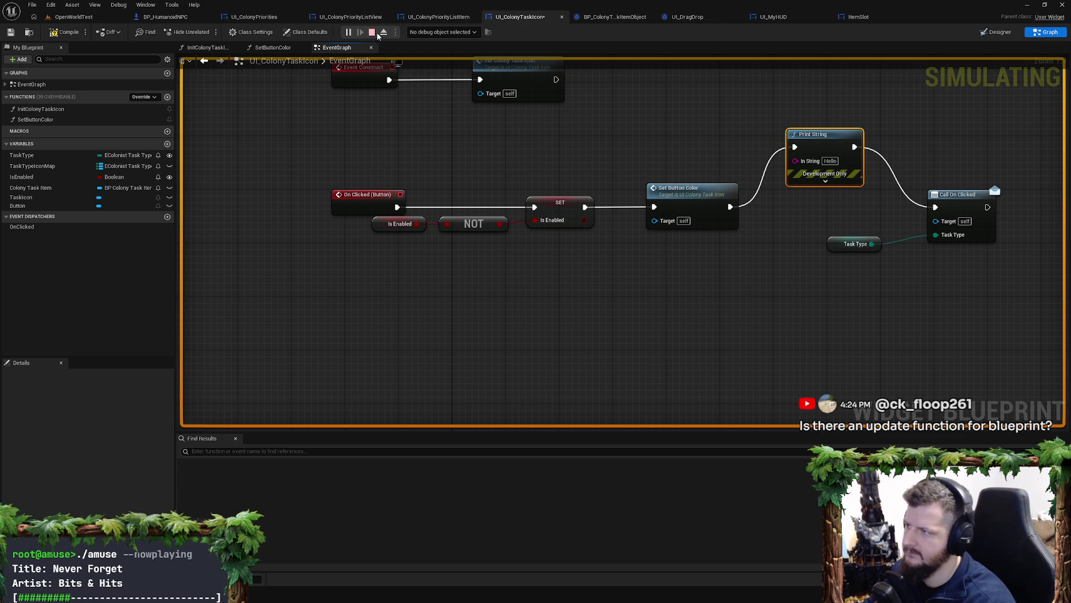
{"action": "left_click", "coordinate": [372, 32]}
{"action": "left_click_drag", "start_coordinate": [669, 149], "coordinate": [681, 199]}
{"action": "left_click_drag", "start_coordinate": [678, 254], "coordinate": [745, 248]}
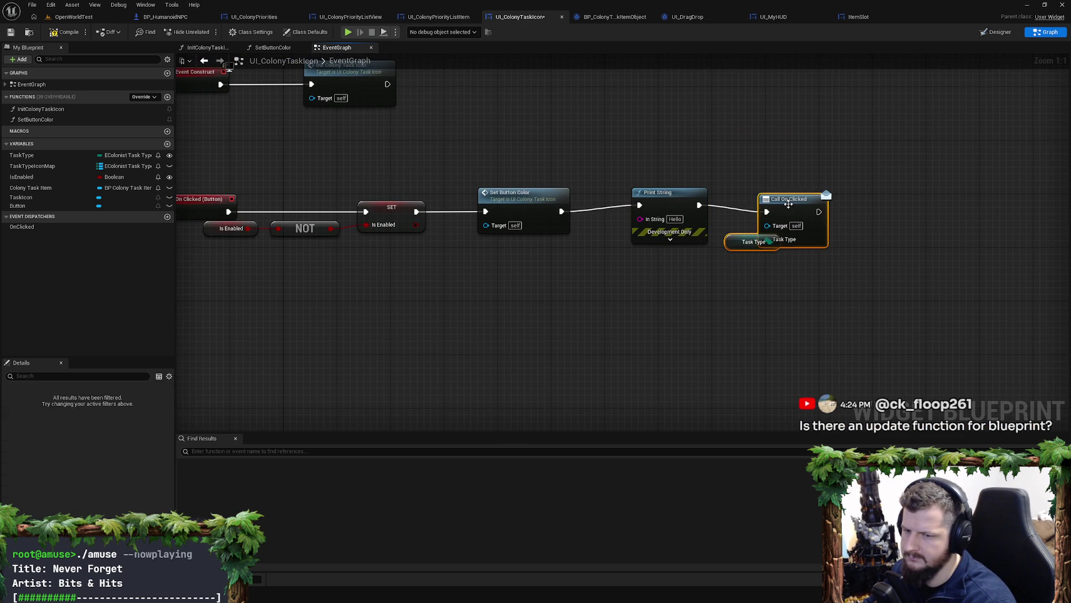
{"action": "left_click_drag", "start_coordinate": [792, 199], "coordinate": [853, 199]}
{"action": "mouse_move", "coordinate": [745, 249]}
{"action": "left_mouse_down"}
{"action": "mouse_move", "coordinate": [785, 244]}
{"action": "mouse_move", "coordinate": [753, 238]}
{"action": "left_mouse_up"}
Step: Feed Print String from an Append node whose first input reads 'new enabled:'
{"action": "left_click_drag", "start_coordinate": [667, 192], "coordinate": [576, 268]}
{"action": "type", "text": "append"}
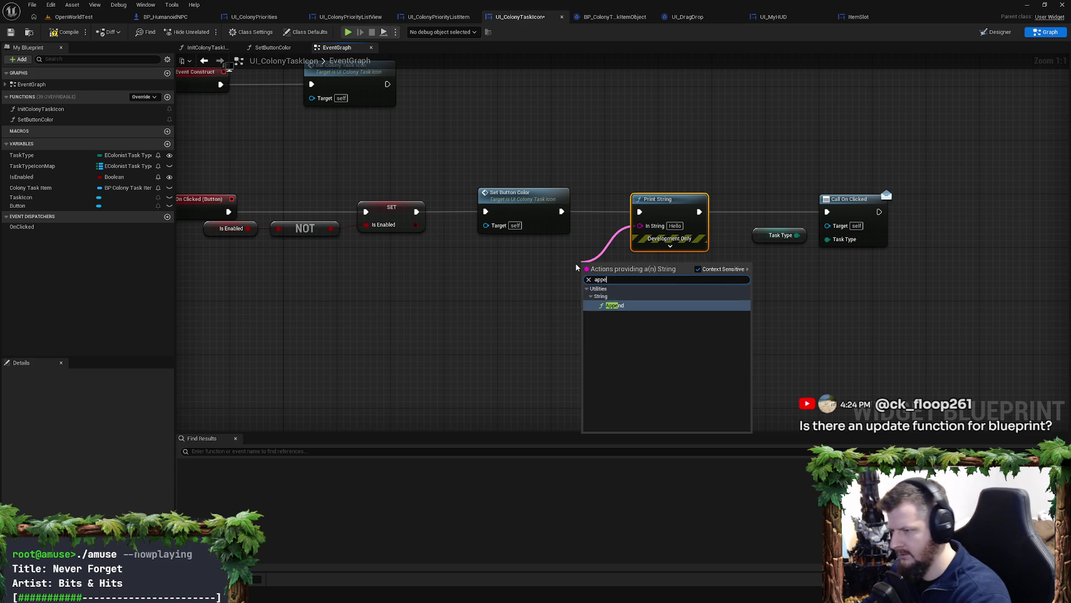
{"action": "key", "text": "Return"}
{"action": "left_click", "coordinate": [602, 279]}
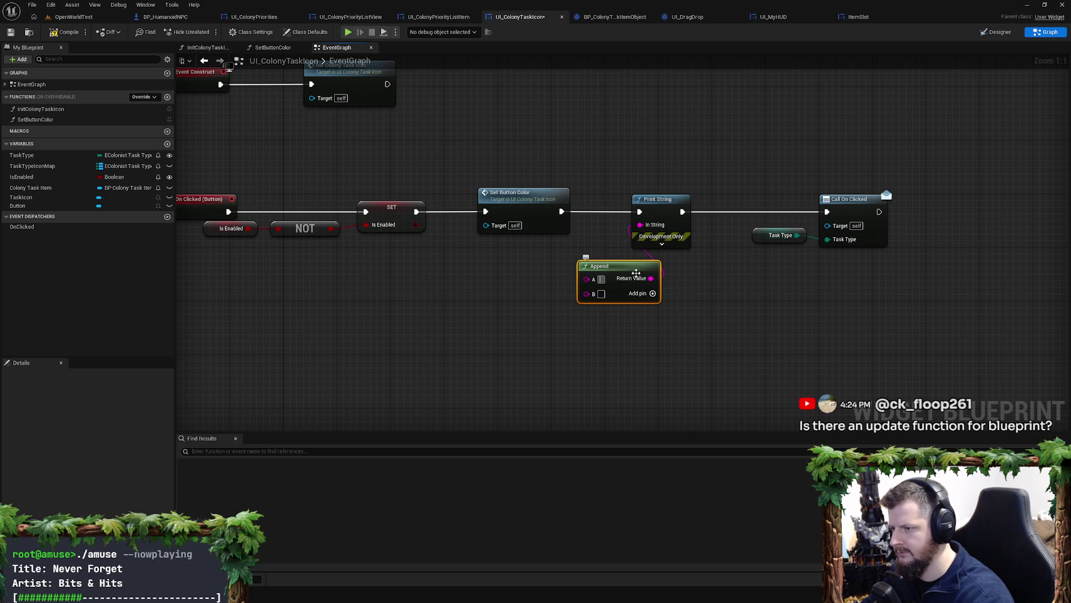
{"action": "type", "text": "new enabled"}
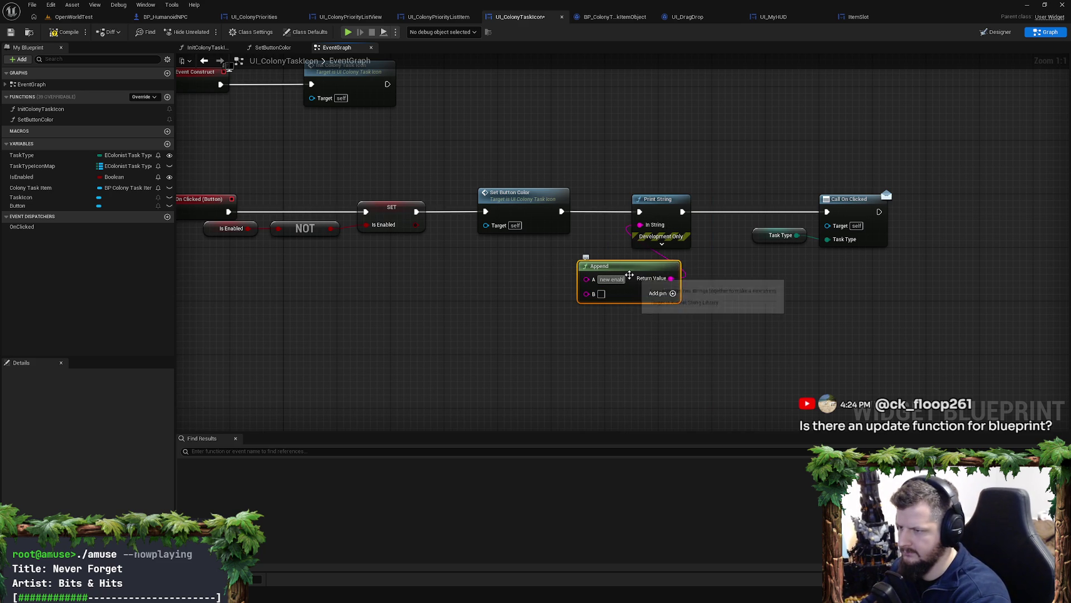
{"action": "type", "text": ":"}
Step: Connect a copied Is Enabled getter to Append's B via string conversion and save
{"action": "left_click", "coordinate": [231, 228]}
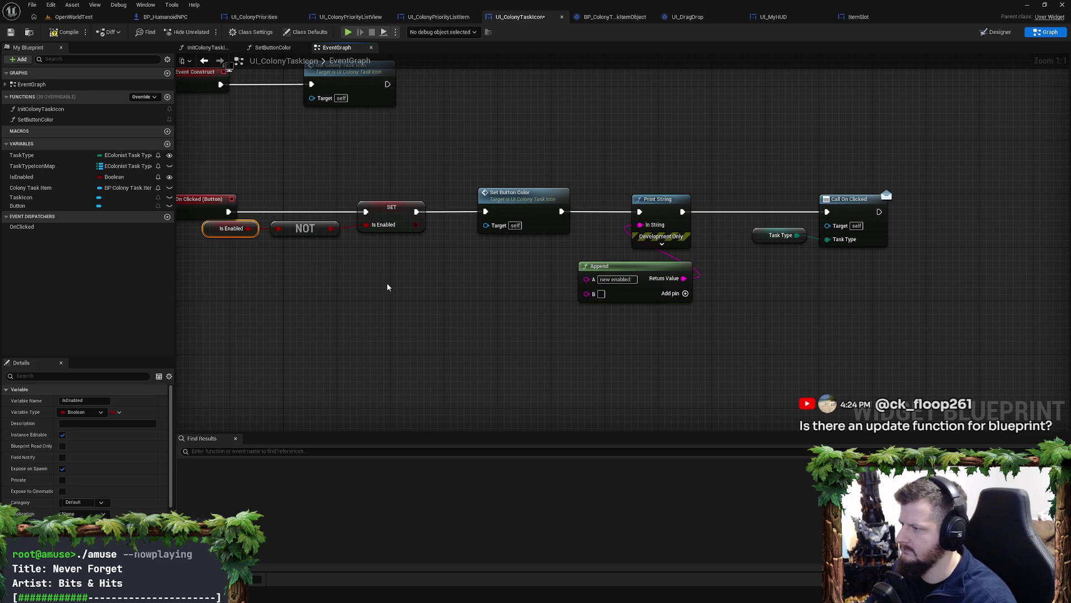
{"action": "key", "text": "ctrl+c"}
{"action": "key", "text": "ctrl+v"}
{"action": "left_click_drag", "start_coordinate": [457, 295], "coordinate": [575, 298]}
{"action": "left_click", "coordinate": [619, 338]}
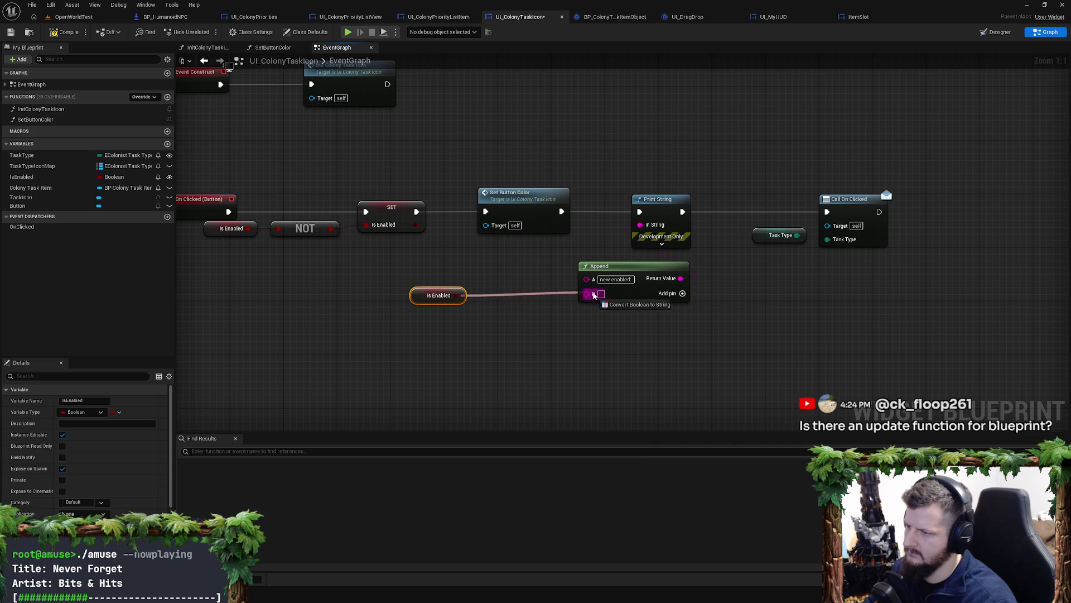
{"action": "left_click", "coordinate": [822, 290]}
{"action": "key", "text": "ctrl+s"}
{"action": "mouse_move", "coordinate": [695, 338]}
{"action": "left_mouse_down"}
{"action": "mouse_move", "coordinate": [626, 206]}
{"action": "mouse_move", "coordinate": [408, 240]}
{"action": "left_mouse_up"}
{"action": "left_click", "coordinate": [614, 17]}
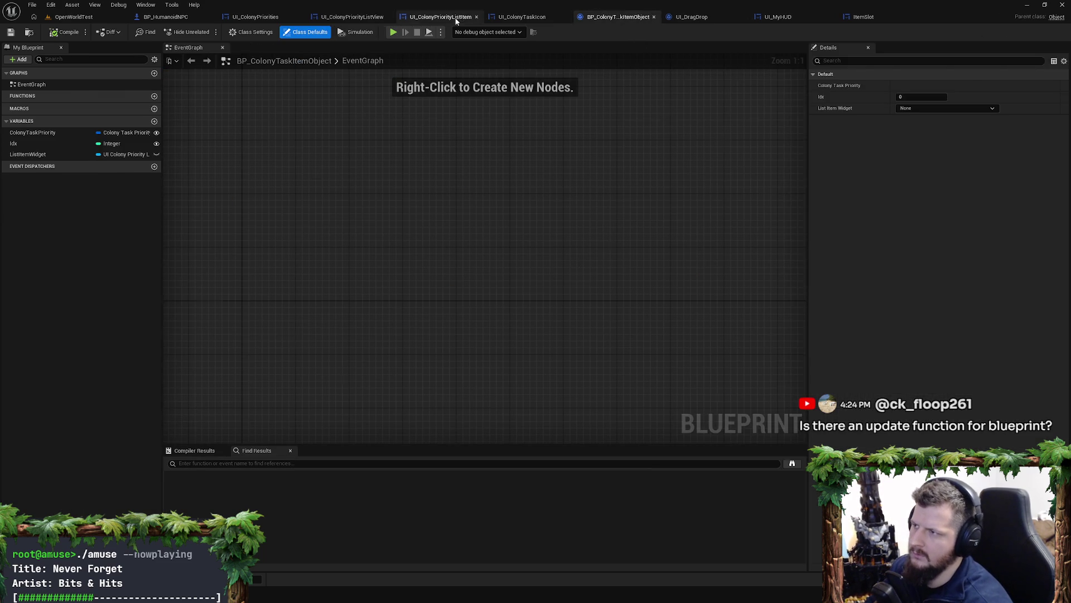
Step: Paste Print String after Set members in UI_ColonyPriorityListItem, printing 'new enabled list item:' with the icon's Is Enabled
{"action": "left_click", "coordinate": [439, 16]}
{"action": "key", "text": "ctrl+v"}
{"action": "mouse_move", "coordinate": [607, 224]}
{"action": "left_mouse_down"}
{"action": "mouse_move", "coordinate": [609, 284]}
{"action": "mouse_move", "coordinate": [654, 283]}
{"action": "mouse_move", "coordinate": [796, 223]}
{"action": "left_mouse_up"}
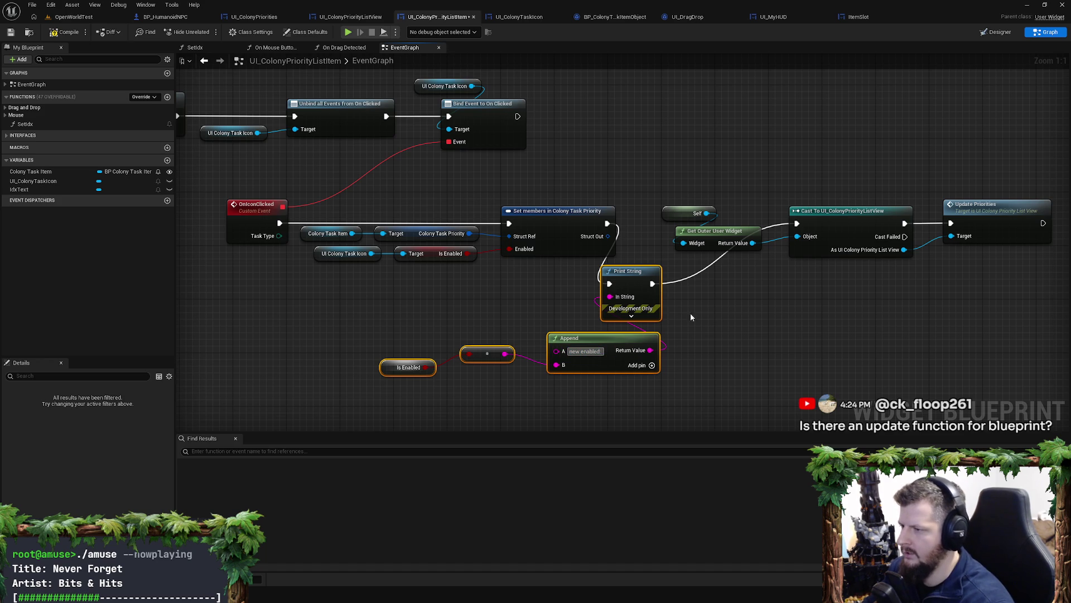
{"action": "left_click_drag", "start_coordinate": [467, 253], "coordinate": [468, 354]}
{"action": "left_click", "coordinate": [408, 367]}
{"action": "key", "text": "Delete"}
{"action": "left_click", "coordinate": [585, 351]}
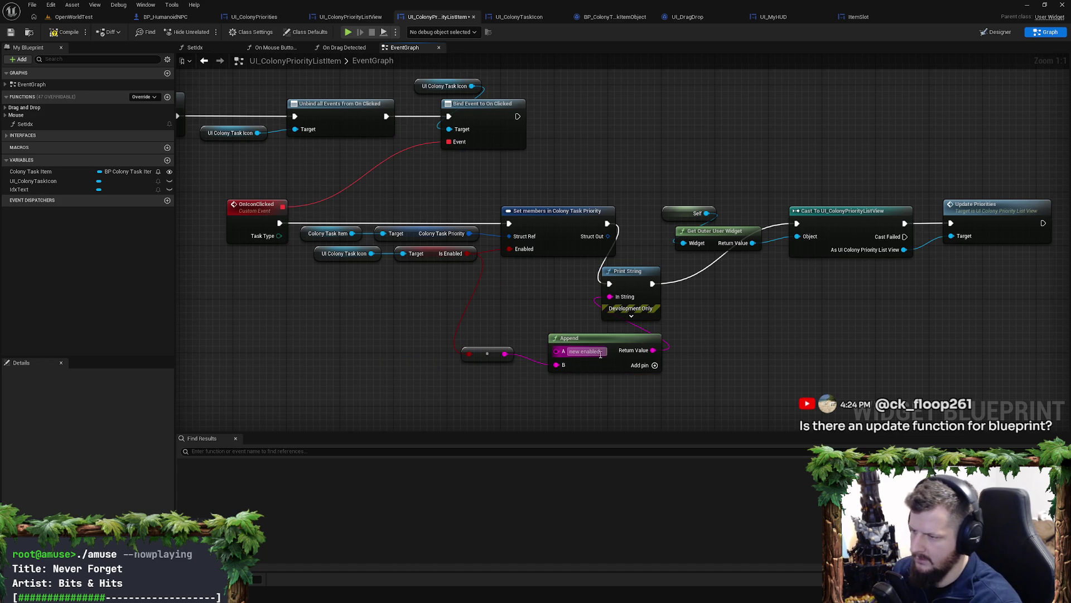
{"action": "key", "text": "Return"}
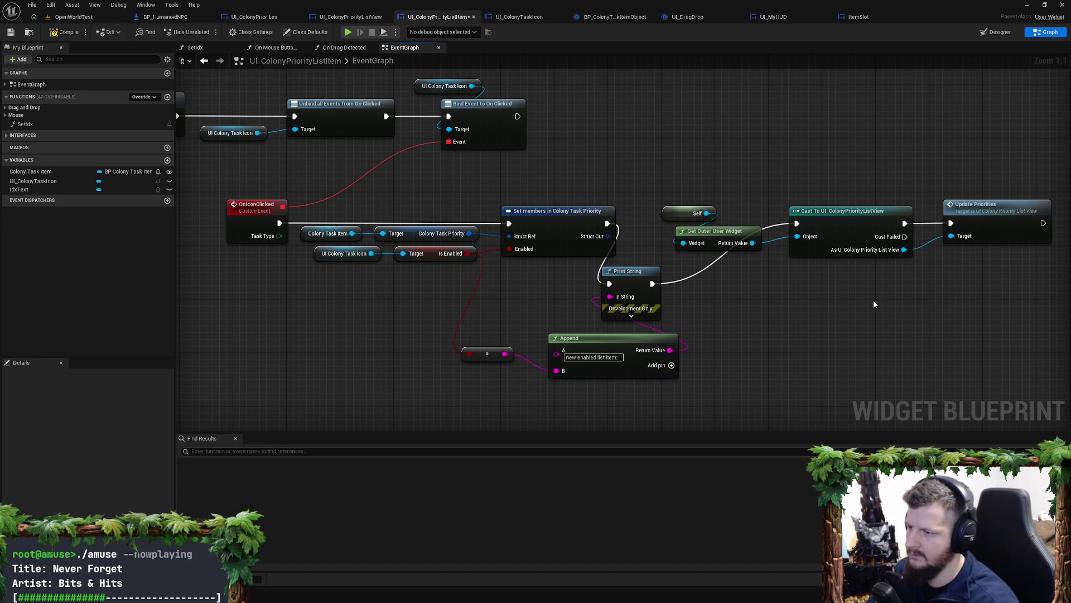
{"action": "left_click_drag", "start_coordinate": [874, 304], "coordinate": [673, 290]}
{"action": "left_click_drag", "start_coordinate": [427, 269], "coordinate": [486, 269]}
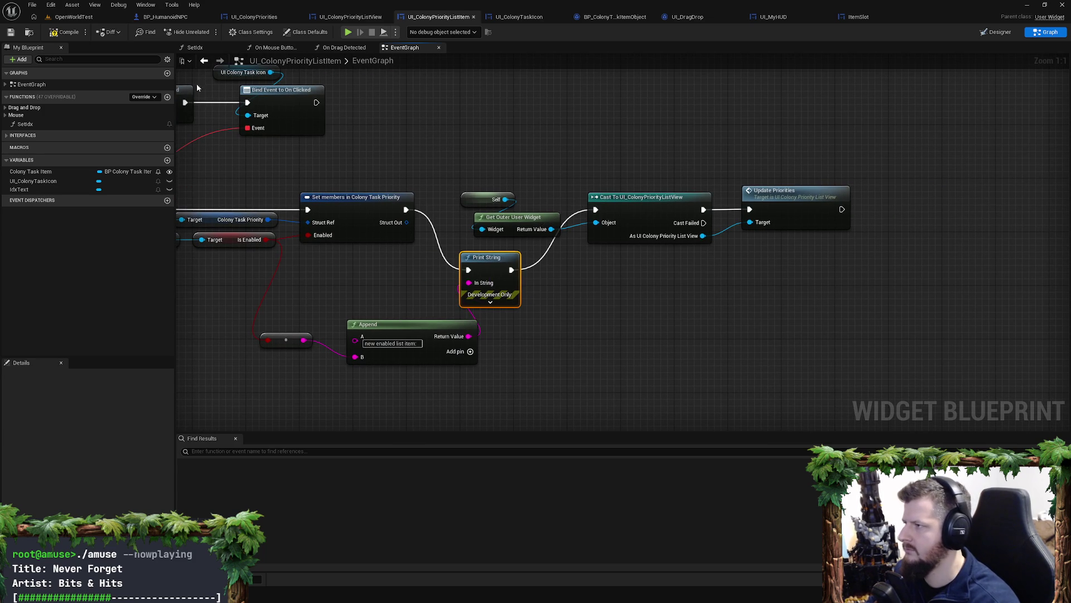
{"action": "mouse_move", "coordinate": [316, 161]}
{"action": "left_mouse_down"}
{"action": "mouse_move", "coordinate": [467, 199]}
{"action": "mouse_move", "coordinate": [384, 173]}
{"action": "mouse_move", "coordinate": [439, 179]}
{"action": "left_mouse_up"}
Step: Review the task icon's SetButtonColor graph, tidy the Task Type node, and save UI_ColonyTaskIcon
{"action": "left_click", "coordinate": [510, 17]}
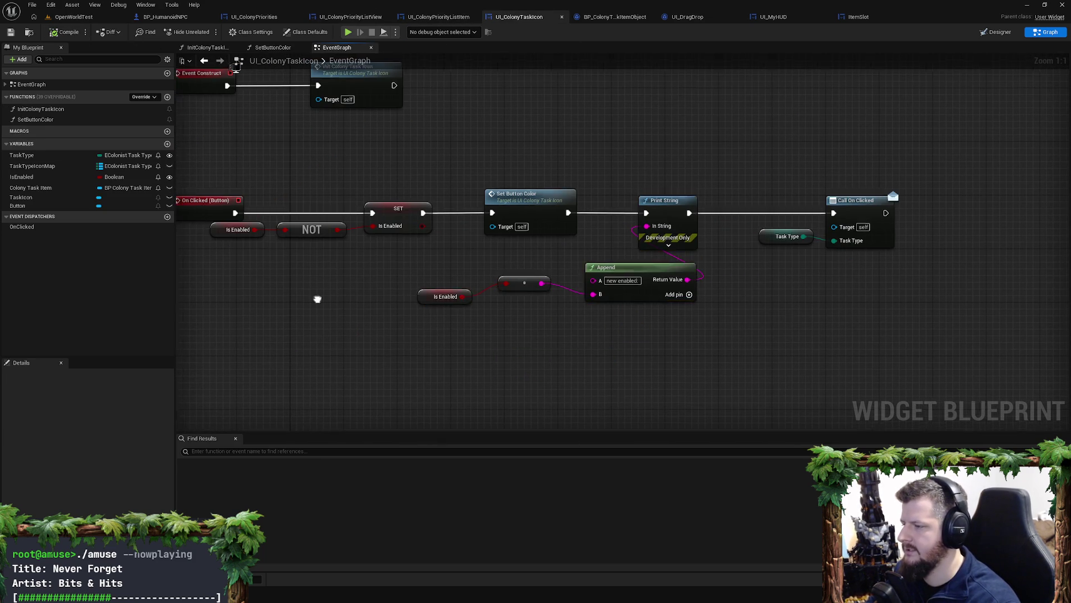
{"action": "mouse_move", "coordinate": [349, 203]}
{"action": "left_mouse_down"}
{"action": "mouse_move", "coordinate": [646, 257]}
{"action": "mouse_move", "coordinate": [377, 244]}
{"action": "left_mouse_up"}
{"action": "double_click", "coordinate": [552, 246]}
{"action": "left_click_drag", "start_coordinate": [513, 263], "coordinate": [521, 299]}
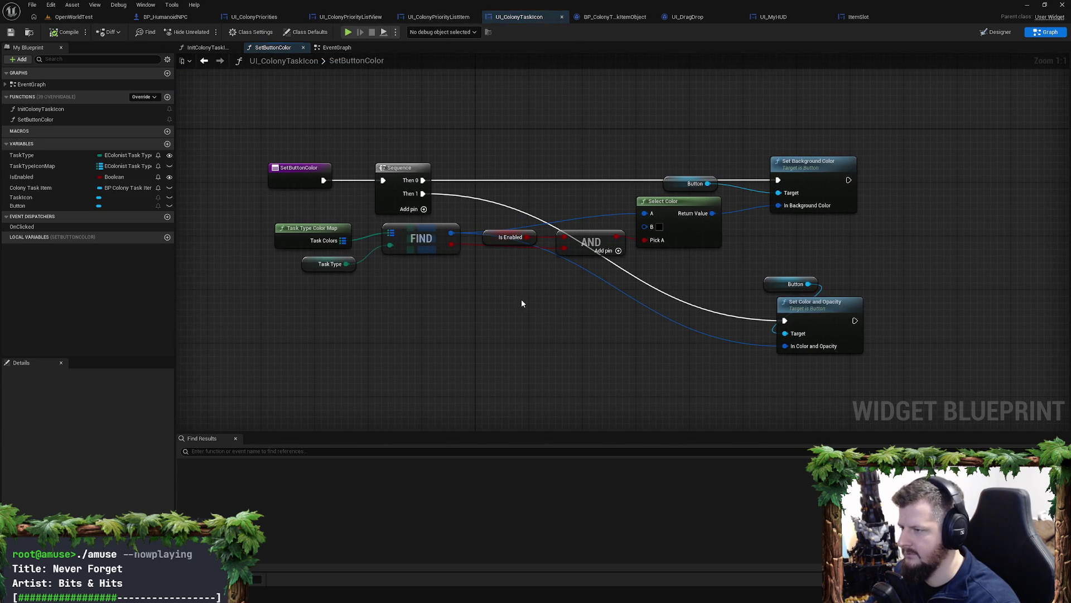
{"action": "key", "text": "alt+Left"}
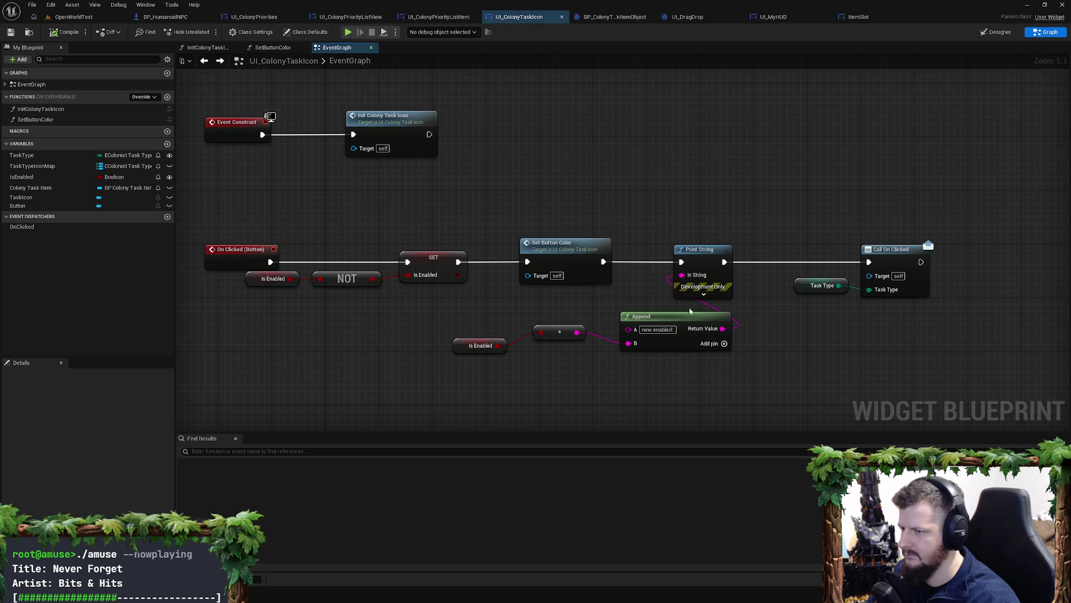
{"action": "left_click", "coordinate": [870, 262]}
{"action": "mouse_move", "coordinate": [831, 268]}
{"action": "left_mouse_down"}
{"action": "mouse_move", "coordinate": [692, 266]}
{"action": "mouse_move", "coordinate": [672, 285]}
{"action": "mouse_move", "coordinate": [748, 309]}
{"action": "left_mouse_up"}
{"action": "key", "text": "ctrl+s"}
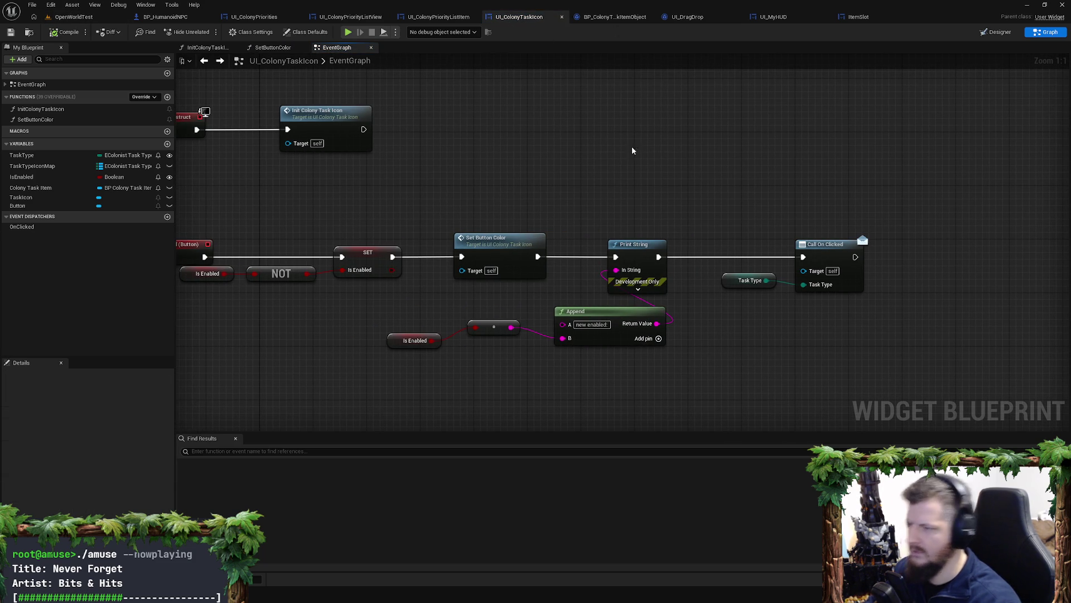
{"action": "left_click", "coordinate": [439, 17]}
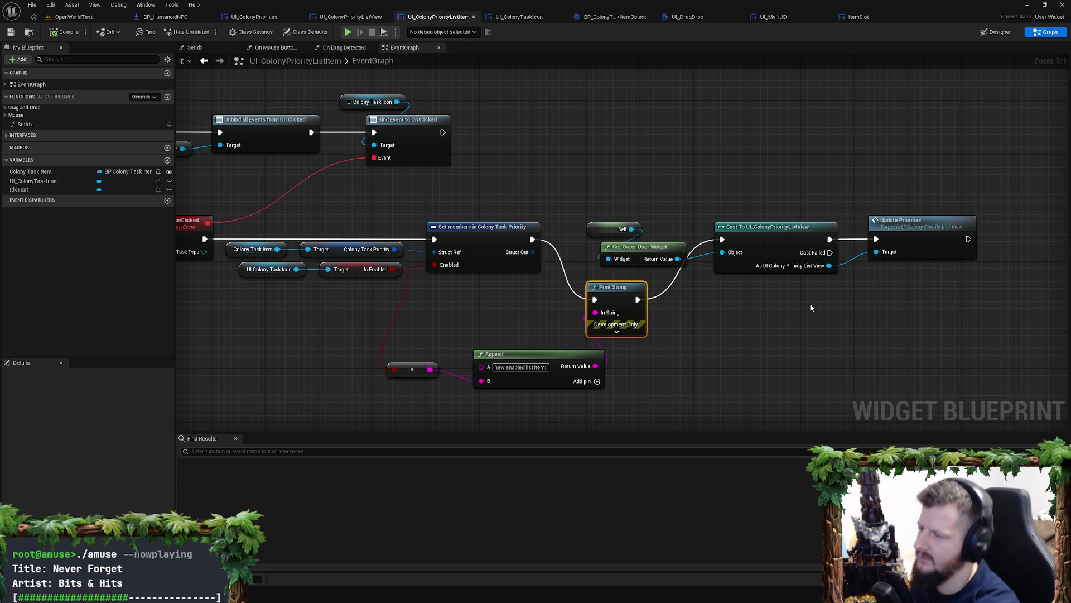
{"action": "left_click_drag", "start_coordinate": [436, 300], "coordinate": [638, 290]}
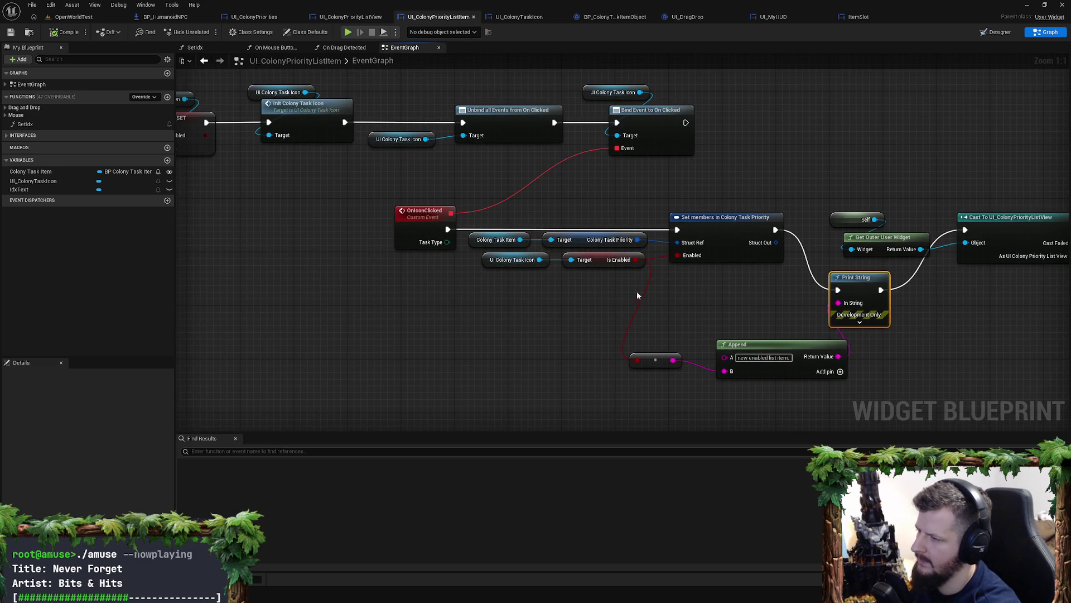
Step: Play OpenWorldTest, recruit the nearby colonist into the colony and open its Colony Priorities
{"action": "left_click", "coordinate": [83, 18]}
{"action": "left_click", "coordinate": [218, 27]}
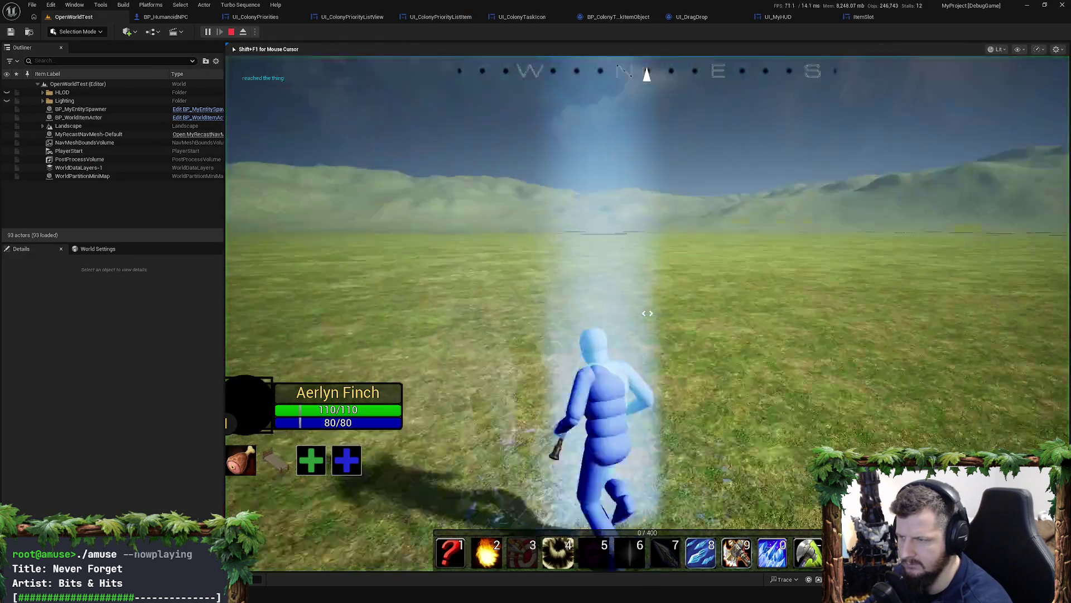
{"action": "key", "text": "w"}
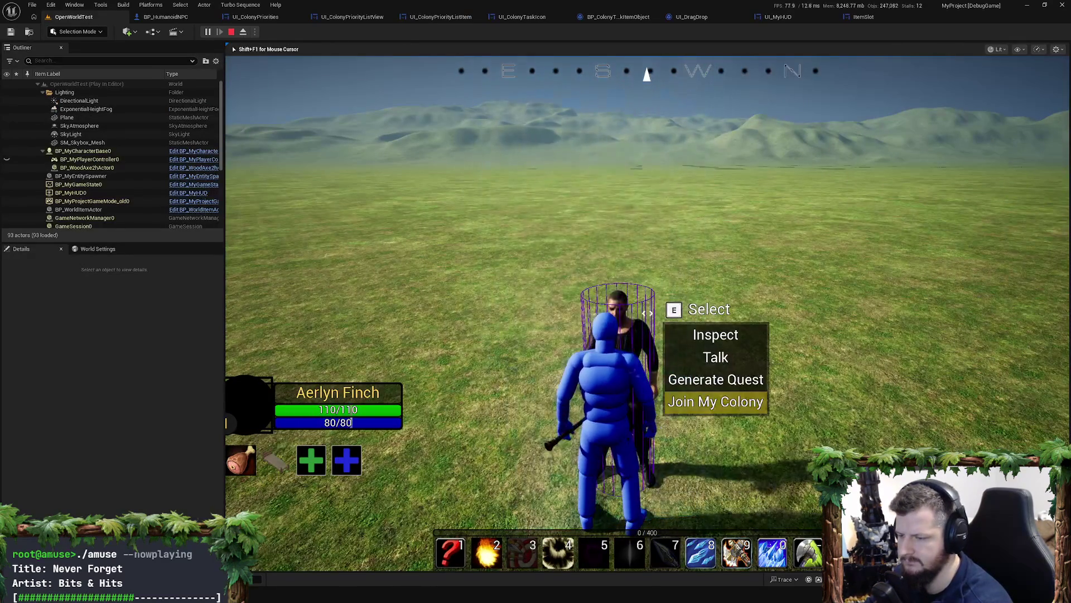
{"action": "key", "text": "e"}
{"action": "scroll", "coordinate": [718, 391], "scroll_direction": "up", "scroll_amount": 1}
{"action": "key", "text": "e"}
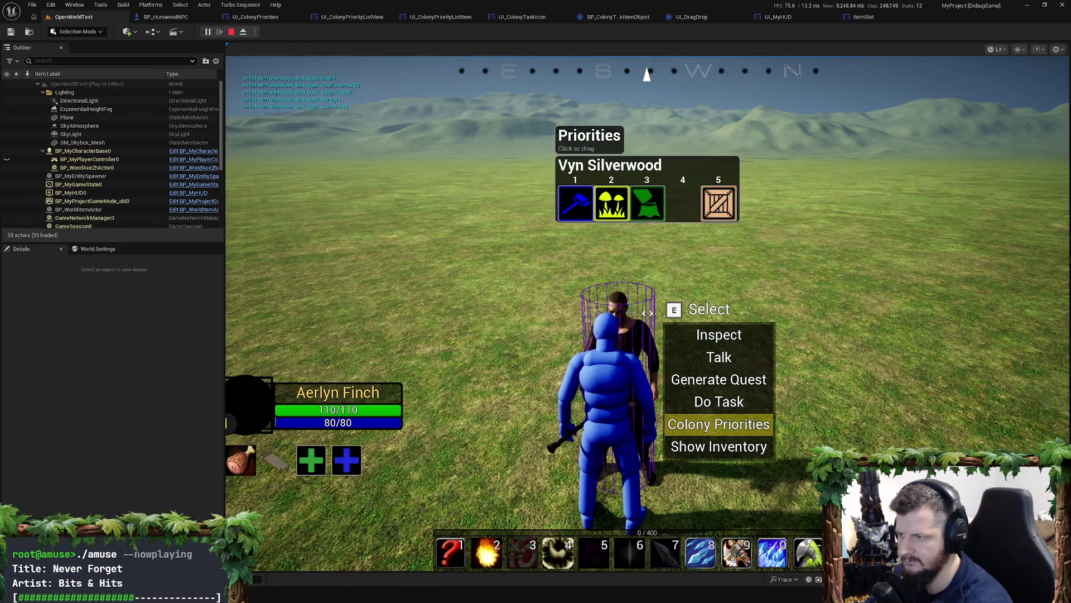
Step: Toggle the Construct task off to check the debug print, then leave the game
{"action": "left_click", "coordinate": [577, 206]}
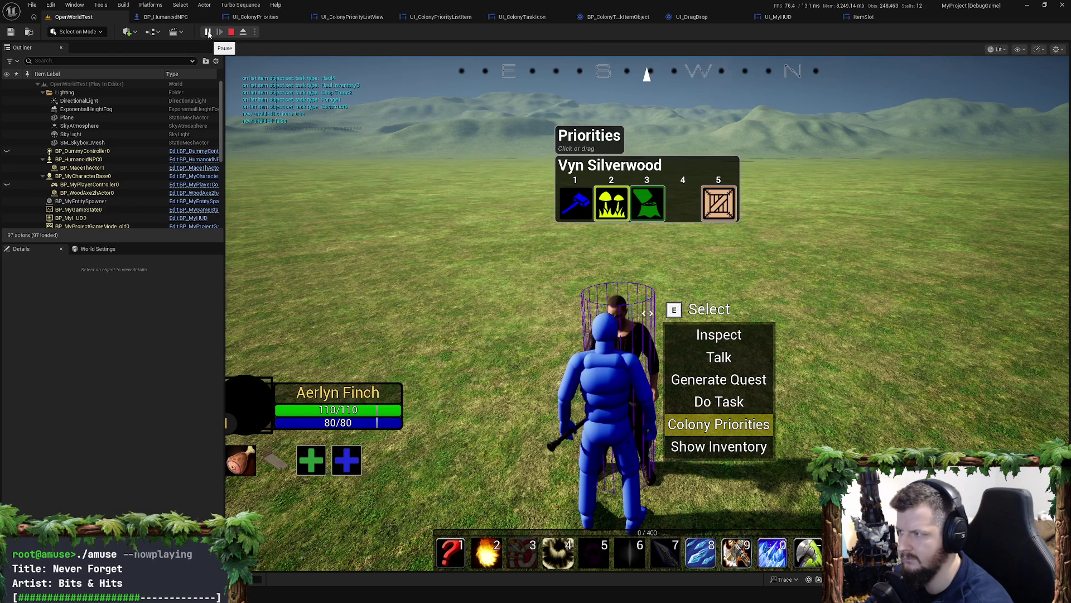
{"action": "left_click", "coordinate": [579, 209]}
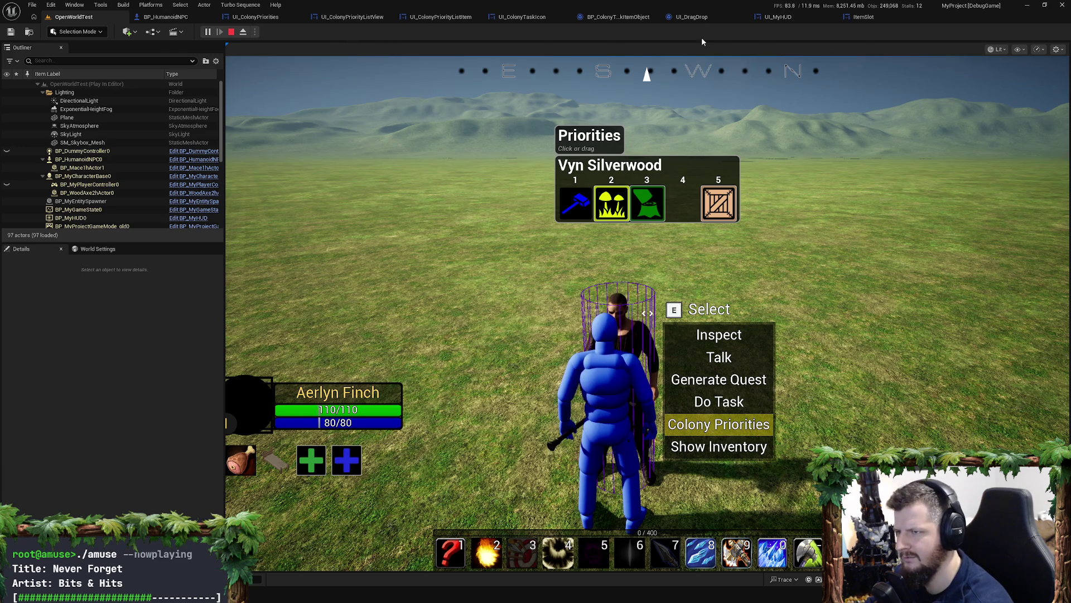
{"action": "left_click", "coordinate": [692, 19]}
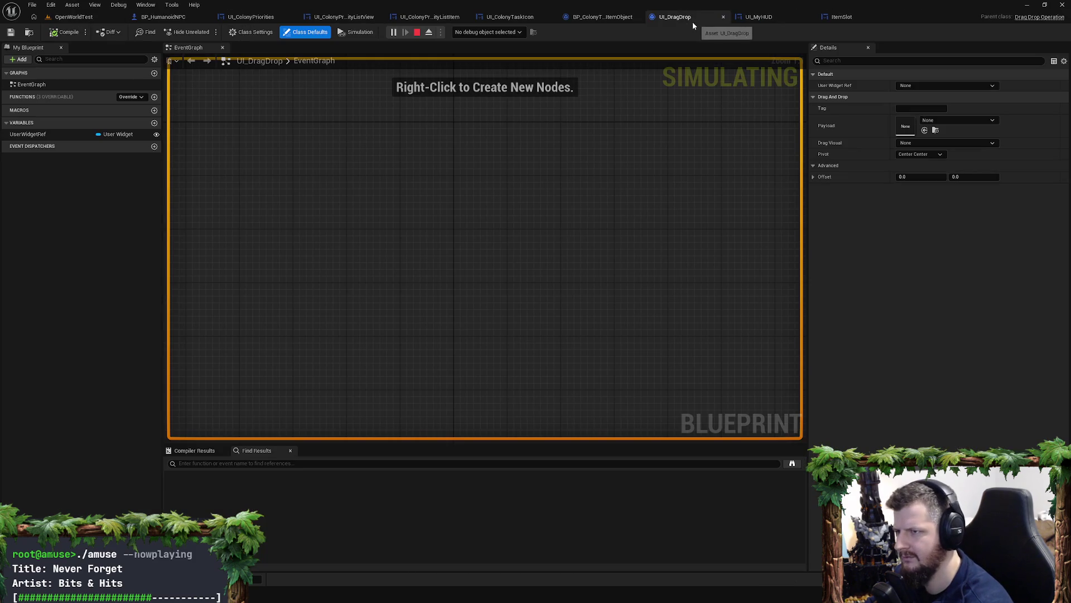
{"action": "left_click", "coordinate": [511, 17]}
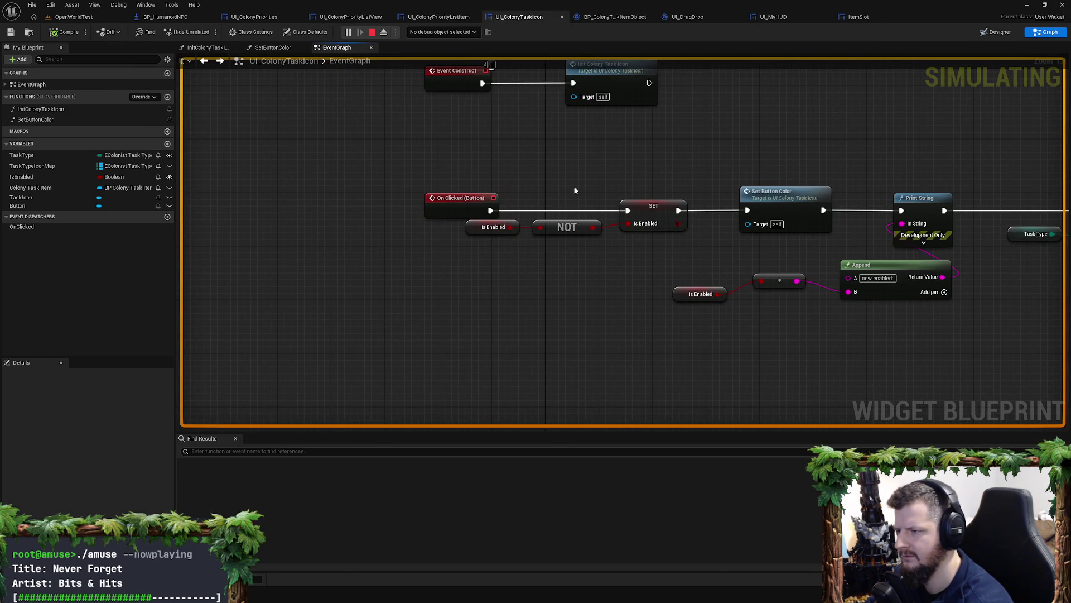
{"action": "left_click", "coordinate": [868, 196]}
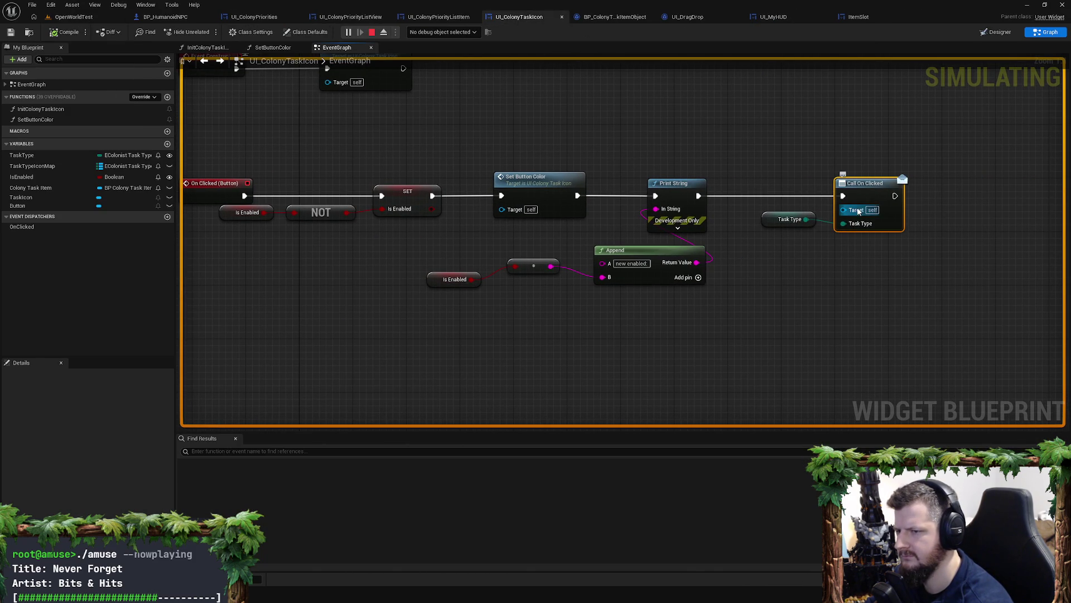
{"action": "left_click_drag", "start_coordinate": [607, 172], "coordinate": [679, 192]}
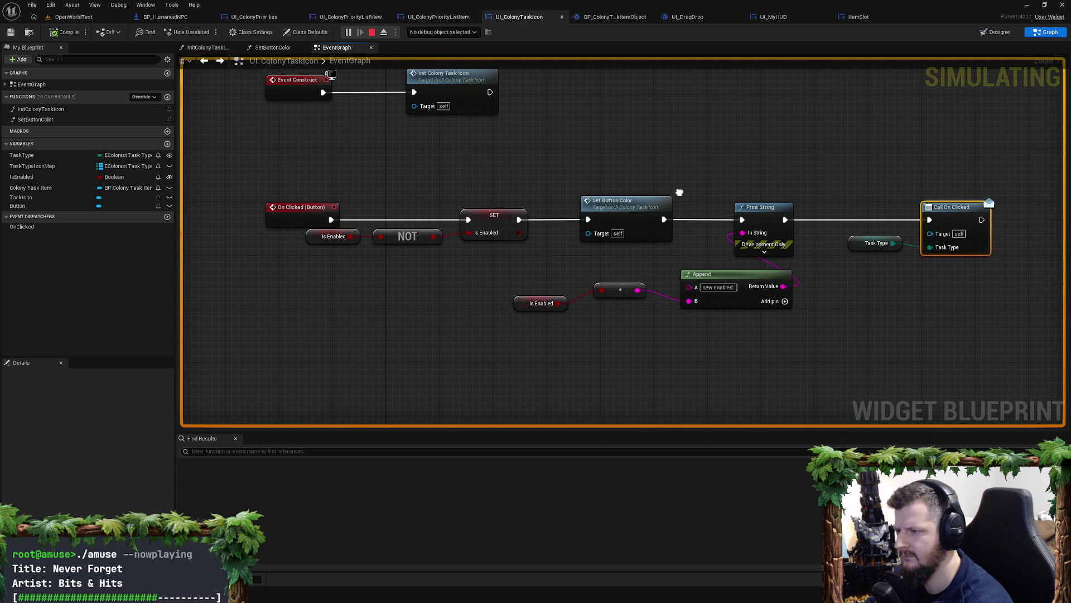
{"action": "left_click", "coordinate": [441, 17]}
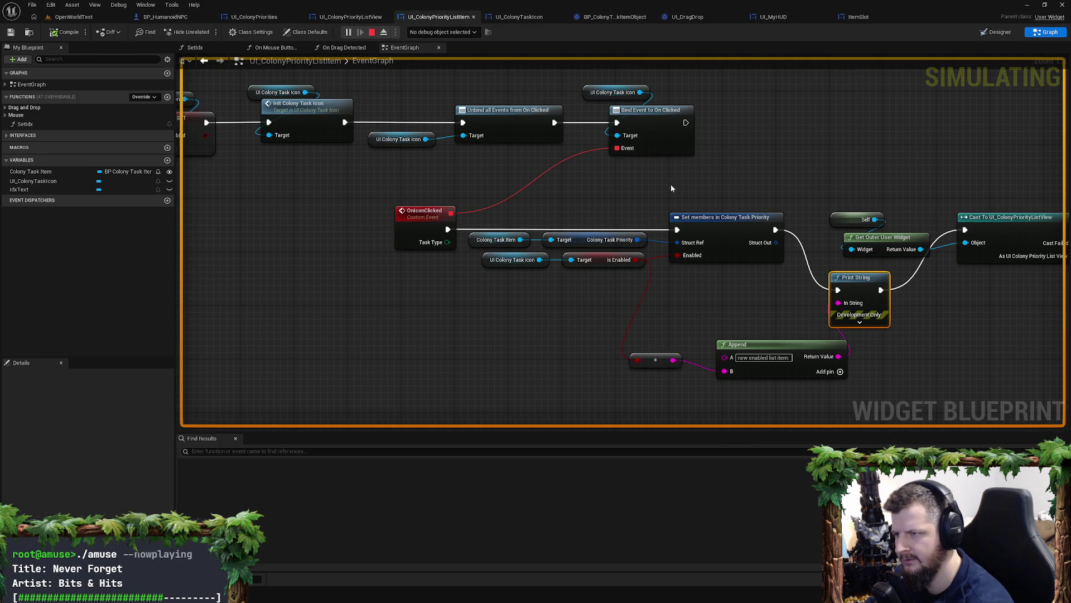
{"action": "left_click", "coordinate": [613, 136]}
{"action": "scroll", "coordinate": [649, 187], "scroll_direction": "down", "scroll_amount": 5}
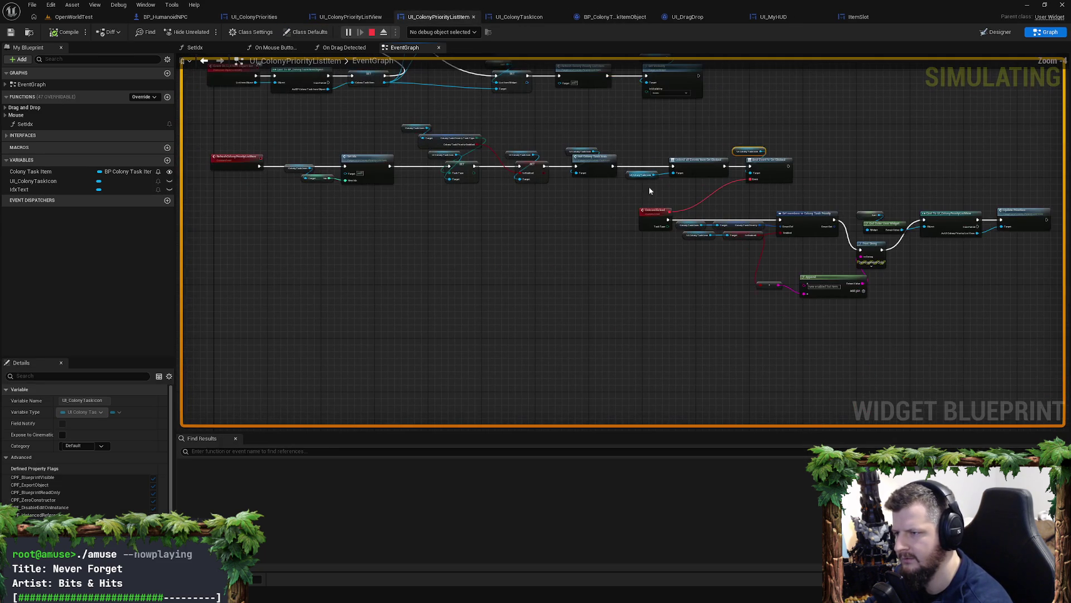
{"action": "left_click_drag", "start_coordinate": [614, 128], "coordinate": [720, 202]}
{"action": "scroll", "coordinate": [664, 189], "scroll_direction": "up", "scroll_amount": 2}
{"action": "scroll", "coordinate": [669, 263], "scroll_direction": "up", "scroll_amount": 1}
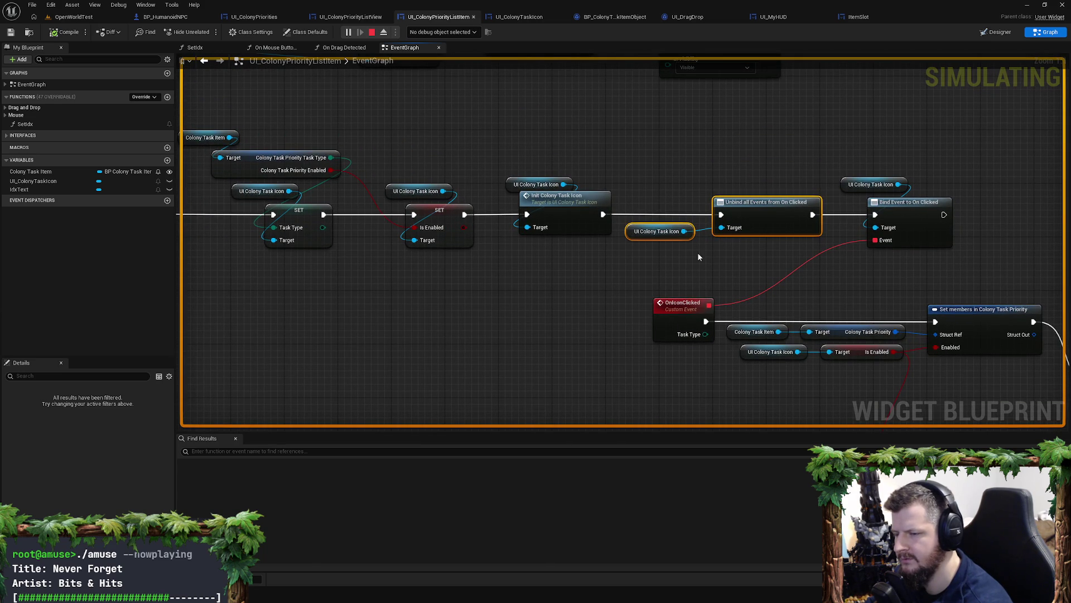
{"action": "left_click_drag", "start_coordinate": [690, 250], "coordinate": [1061, 229]}
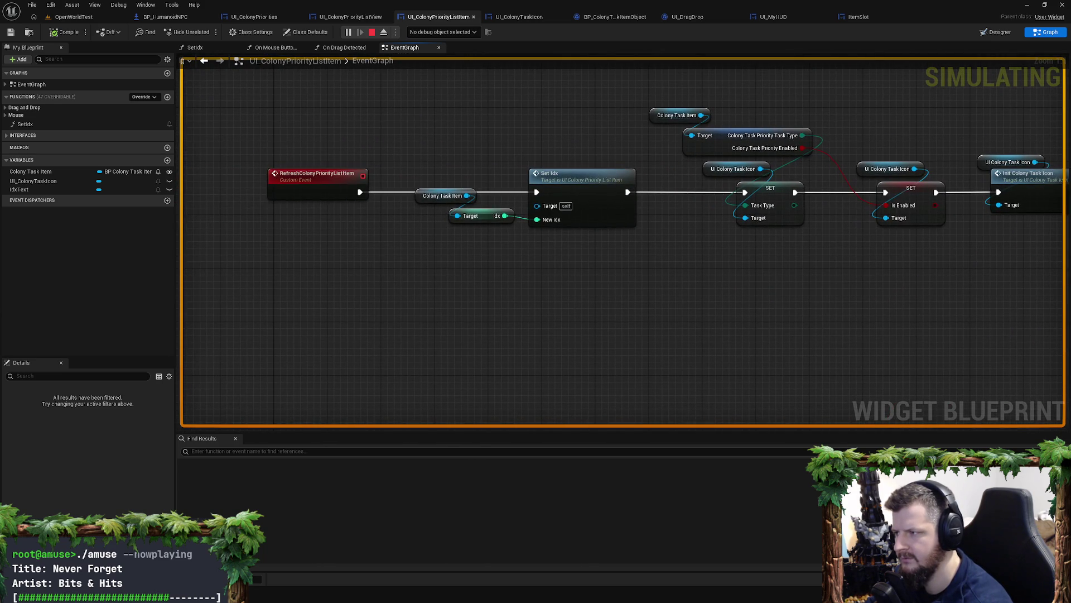
{"action": "scroll", "coordinate": [772, 238], "scroll_direction": "down", "scroll_amount": 4}
{"action": "scroll", "coordinate": [782, 225], "scroll_direction": "up", "scroll_amount": 2}
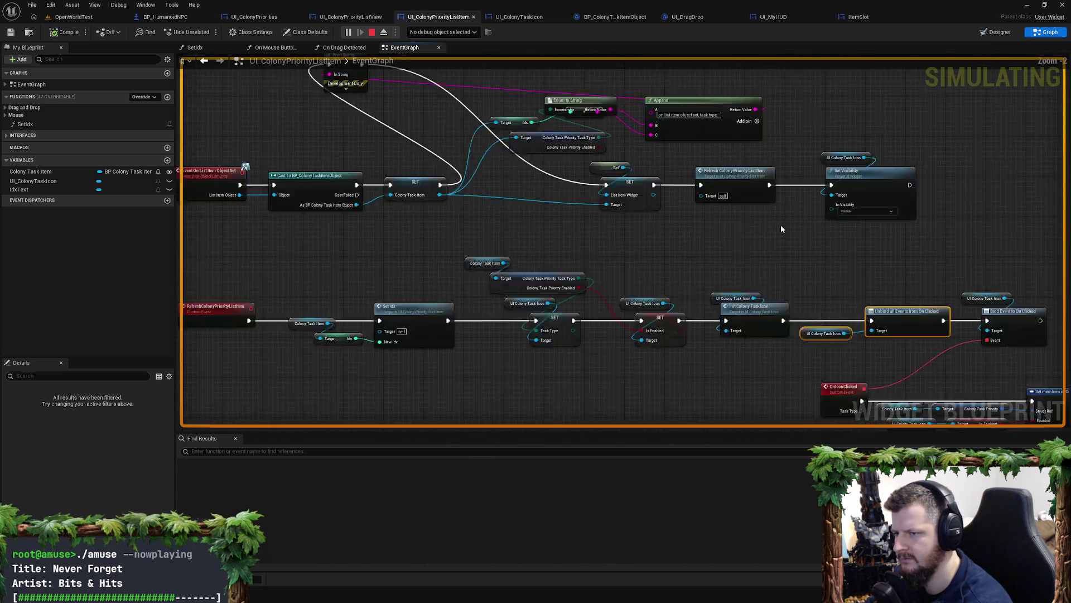
{"action": "scroll", "coordinate": [697, 217], "scroll_direction": "up", "scroll_amount": 2}
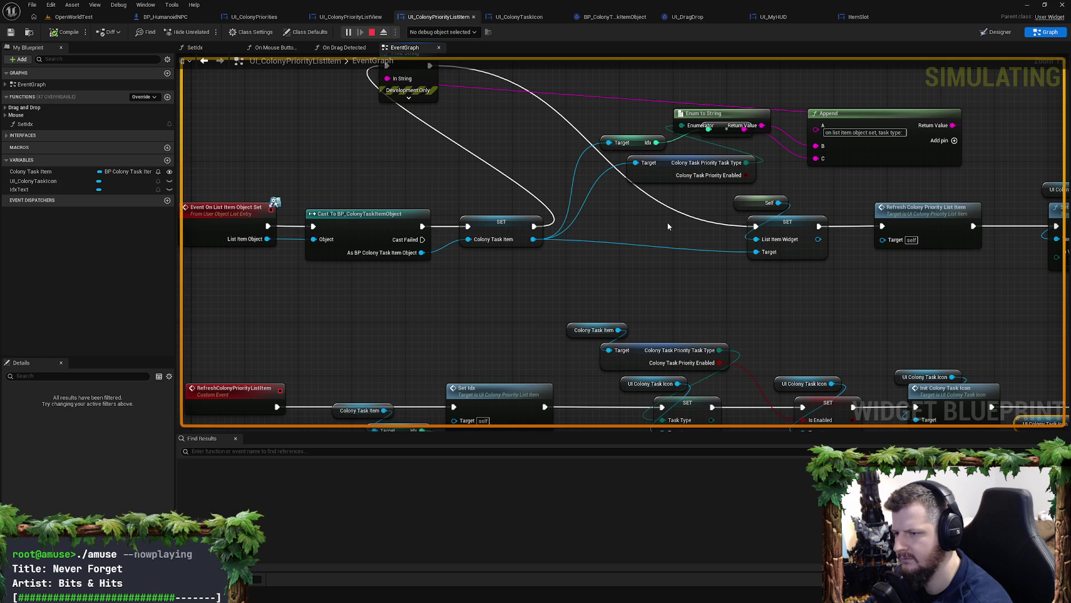
{"action": "mouse_move", "coordinate": [677, 227]}
{"action": "left_mouse_down"}
{"action": "mouse_move", "coordinate": [648, 202]}
{"action": "mouse_move", "coordinate": [496, 210]}
{"action": "left_mouse_up"}
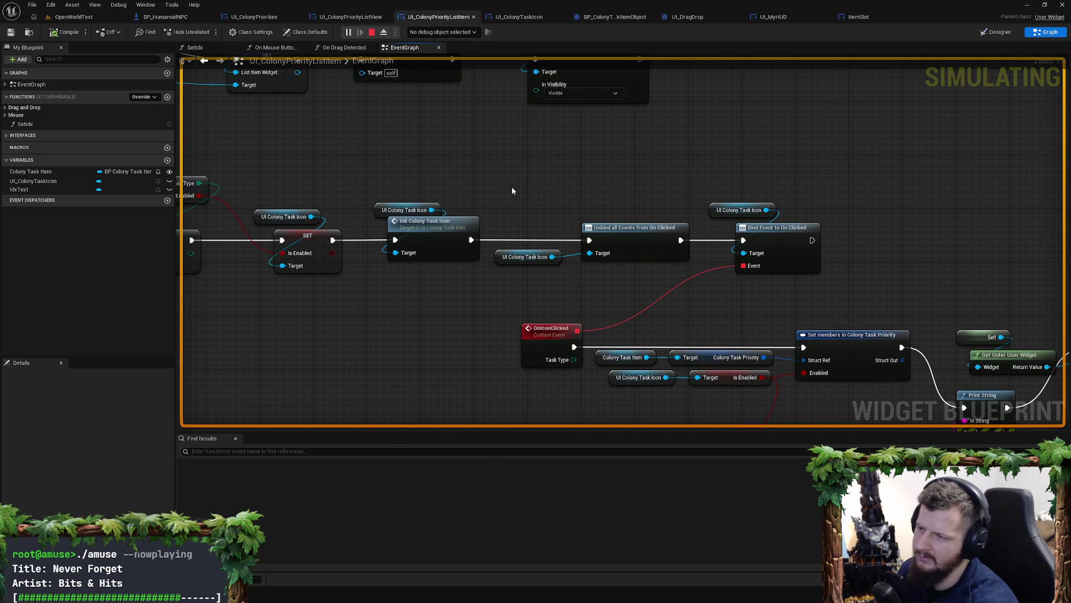
{"action": "key", "text": "alt+Tab"}
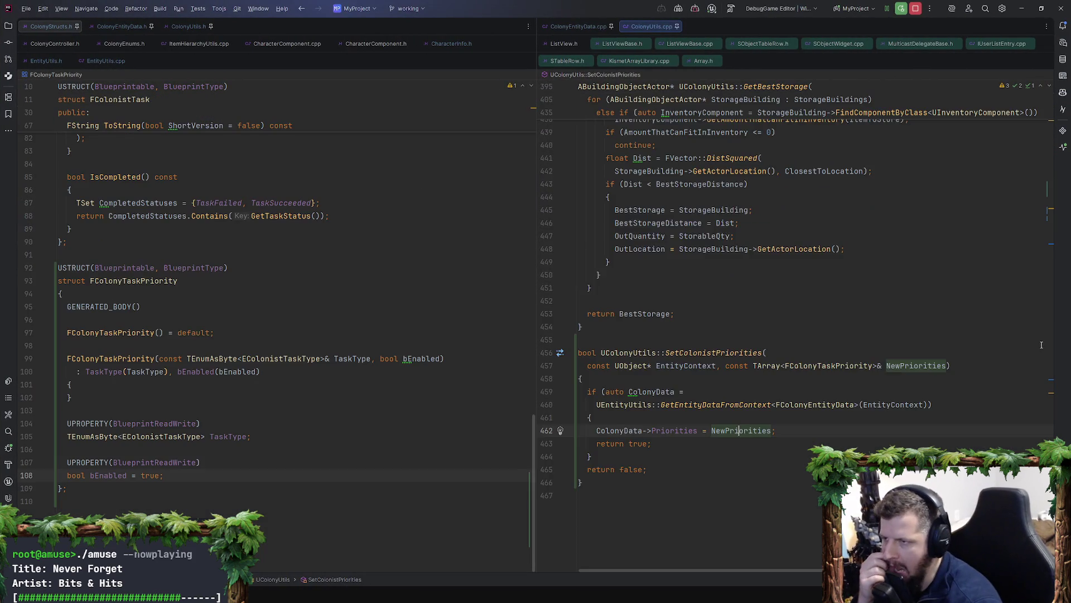
Step: Read GenerateTypedEntry's row-building code in ListViewBase.cpp and ListViewBase.h, then return to Unreal
{"action": "scroll", "coordinate": [1041, 345], "scroll_direction": "up", "scroll_amount": 15}
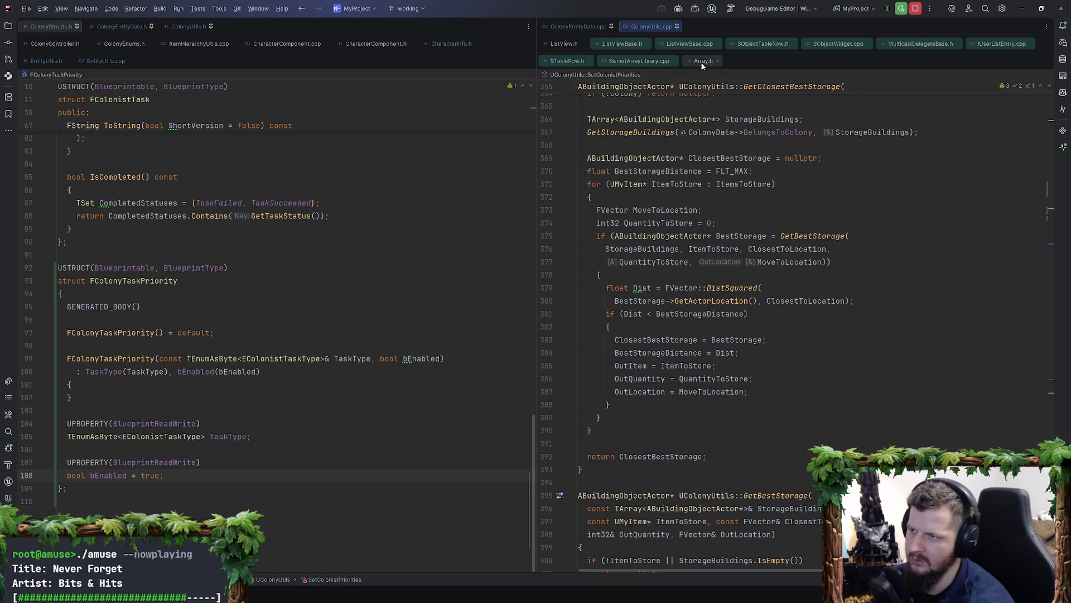
{"action": "left_click", "coordinate": [690, 43]}
{"action": "scroll", "coordinate": [658, 384], "scroll_direction": "up", "scroll_amount": 10}
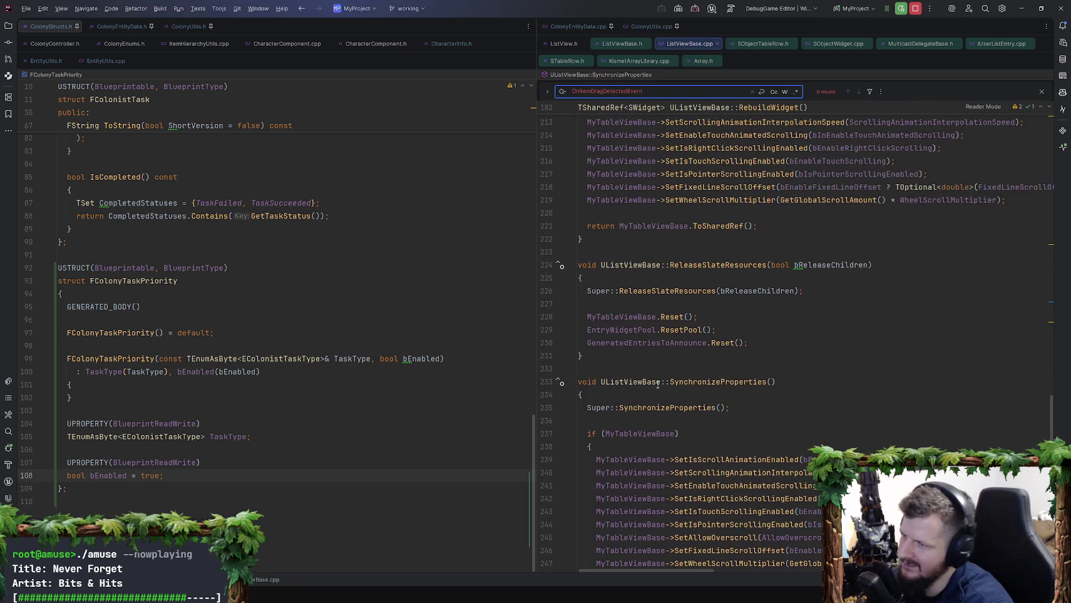
{"action": "scroll", "coordinate": [658, 385], "scroll_direction": "up", "scroll_amount": 9}
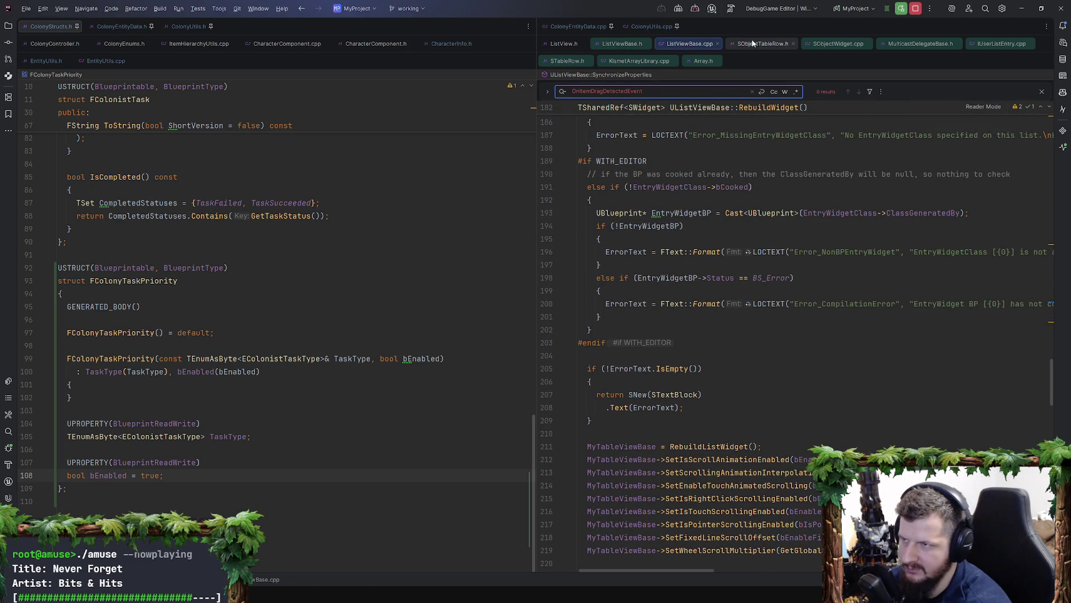
{"action": "left_click", "coordinate": [632, 44]}
{"action": "scroll", "coordinate": [717, 276], "scroll_direction": "up", "scroll_amount": 20}
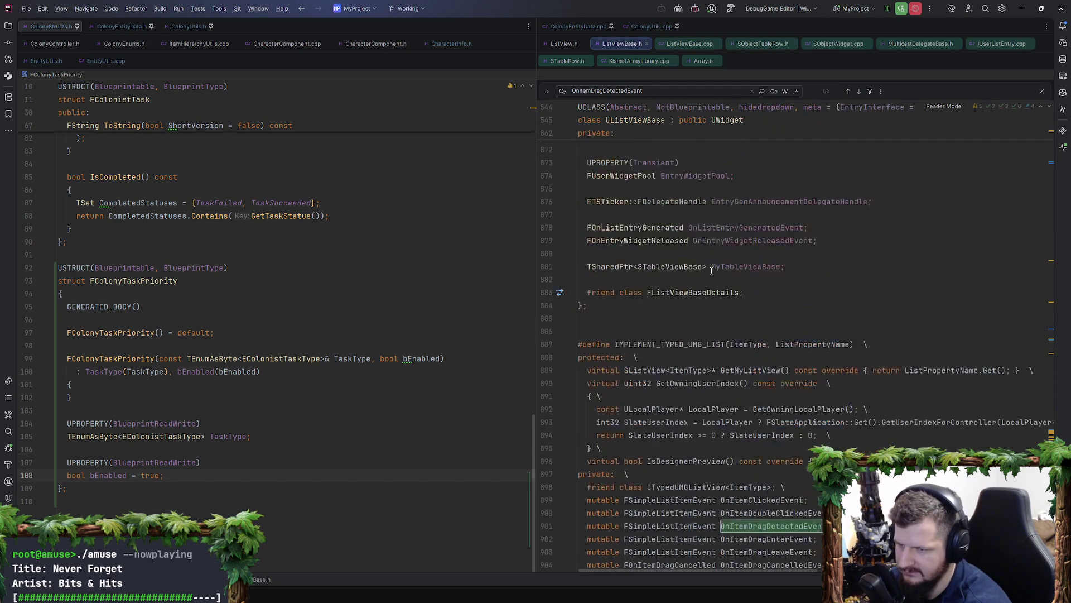
{"action": "scroll", "coordinate": [702, 259], "scroll_direction": "up", "scroll_amount": 20}
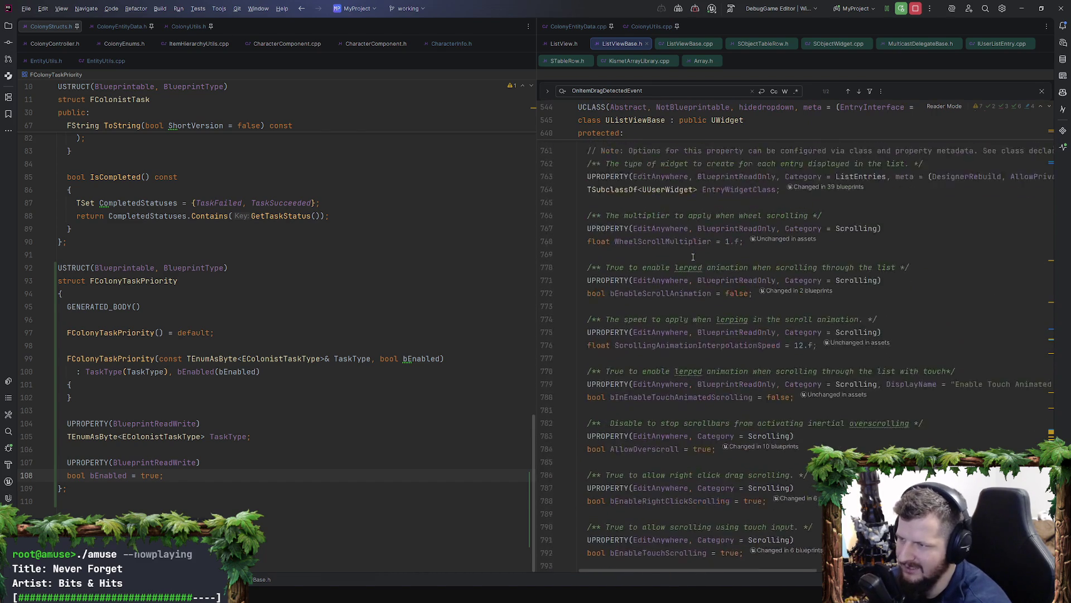
{"action": "scroll", "coordinate": [692, 258], "scroll_direction": "up", "scroll_amount": 7}
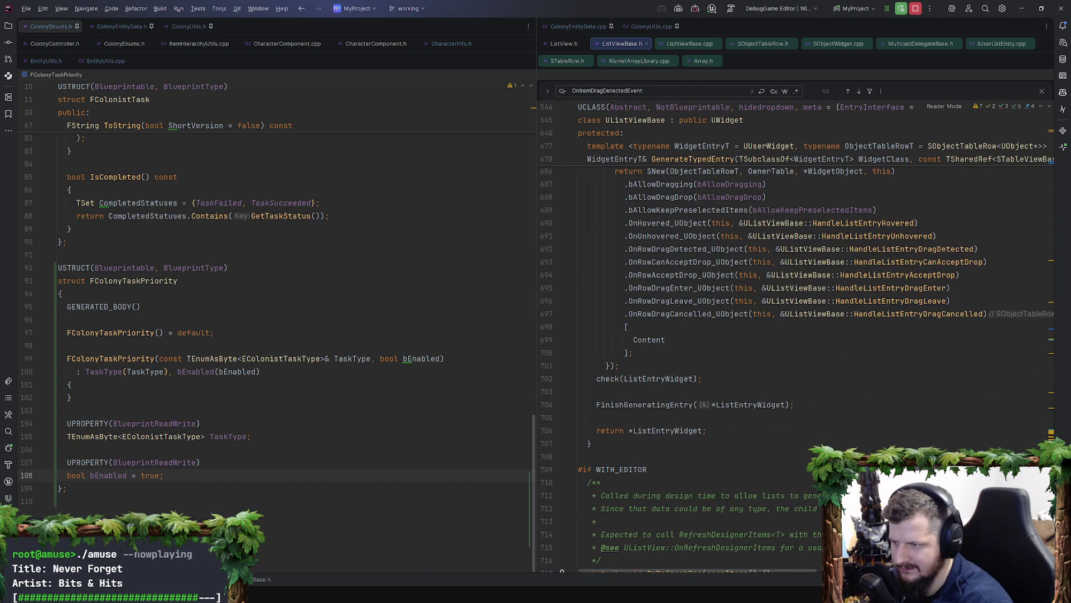
{"action": "scroll", "coordinate": [670, 279], "scroll_direction": "up", "scroll_amount": 3}
{"action": "left_click_drag", "start_coordinate": [676, 456], "coordinate": [626, 288]}
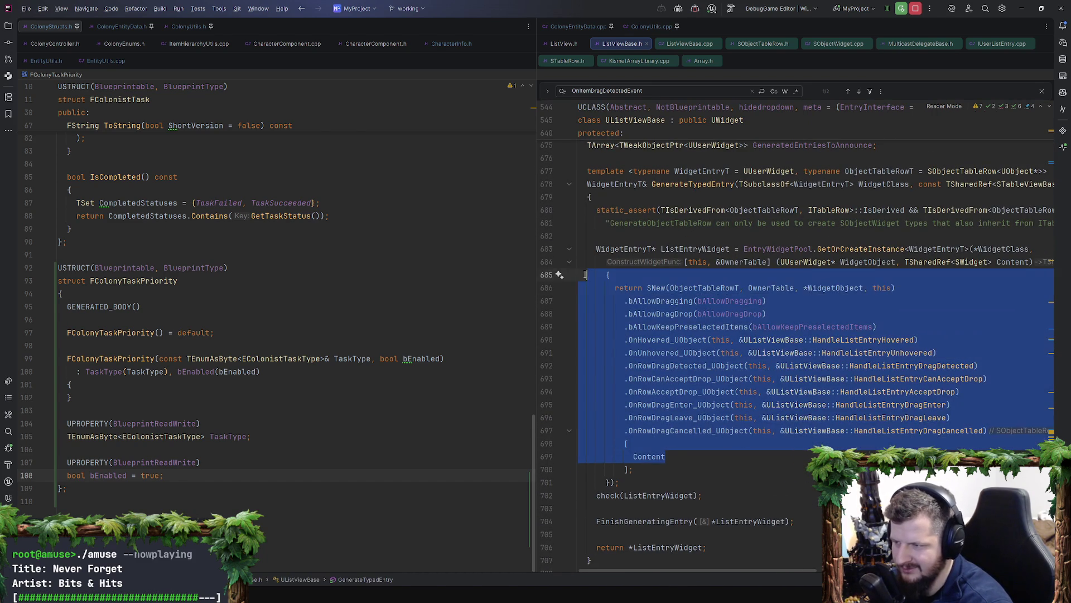
{"action": "left_click", "coordinate": [680, 469]}
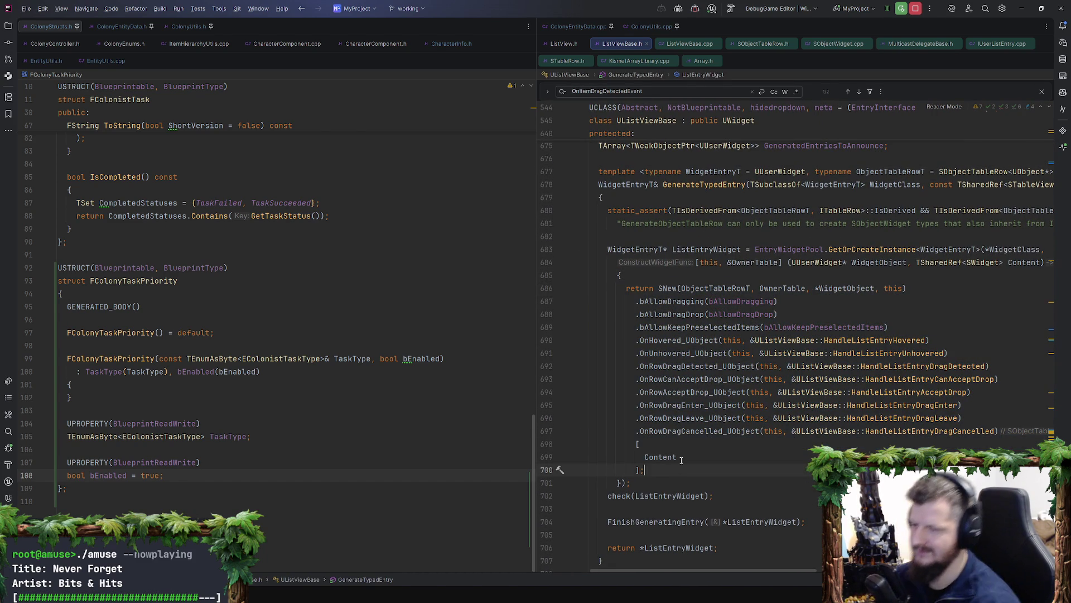
{"action": "key", "text": "alt+Tab"}
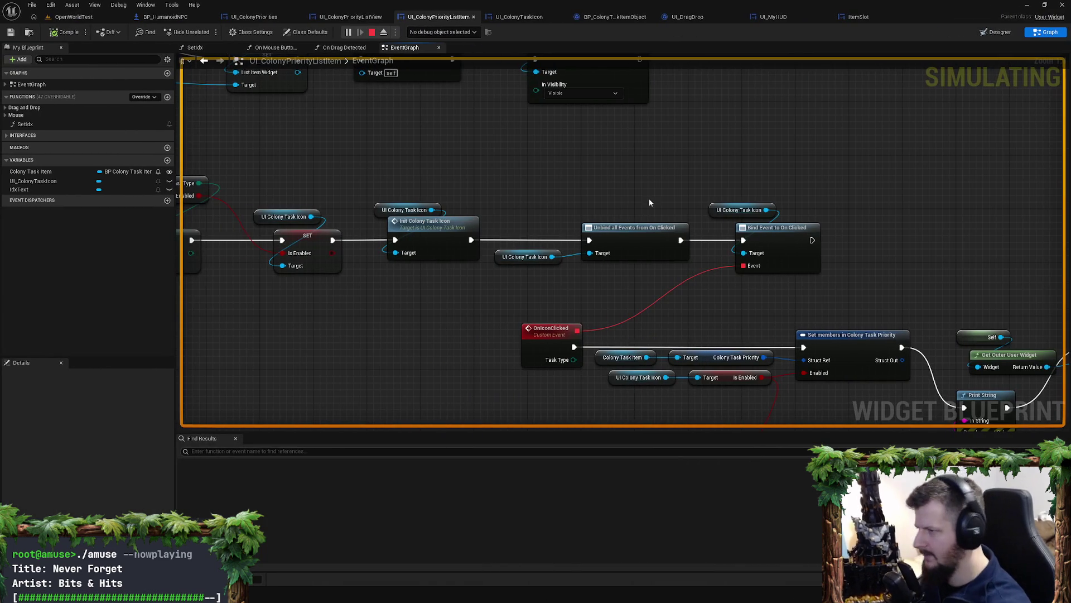
Step: Add Append inputs C ', task type:' and D Task Type via Enum to String, then compile
{"action": "left_click_drag", "start_coordinate": [353, 294], "coordinate": [671, 270]}
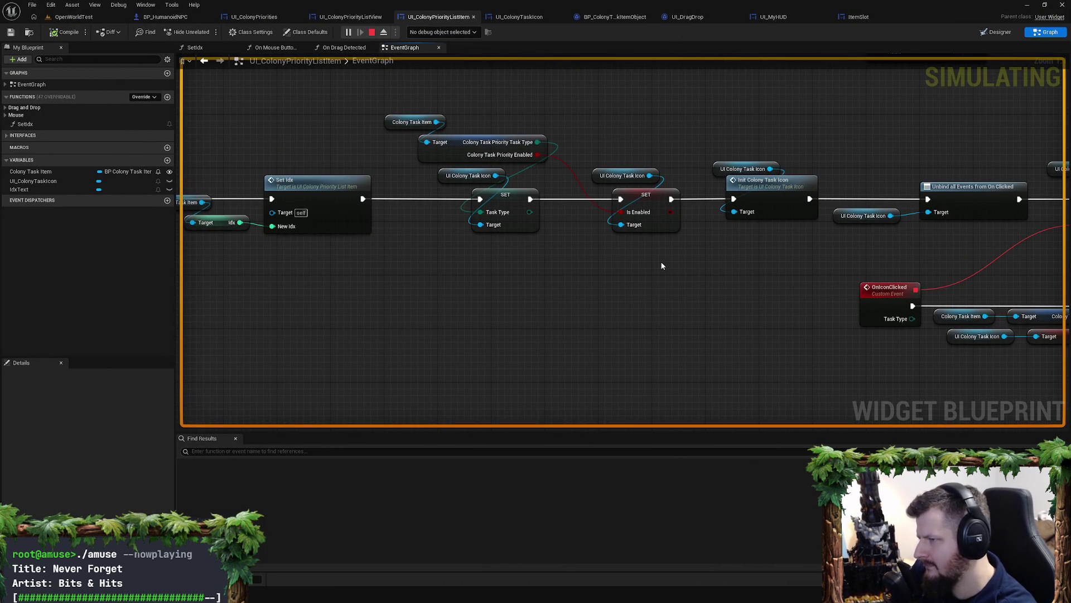
{"action": "left_click_drag", "start_coordinate": [663, 266], "coordinate": [427, 257]}
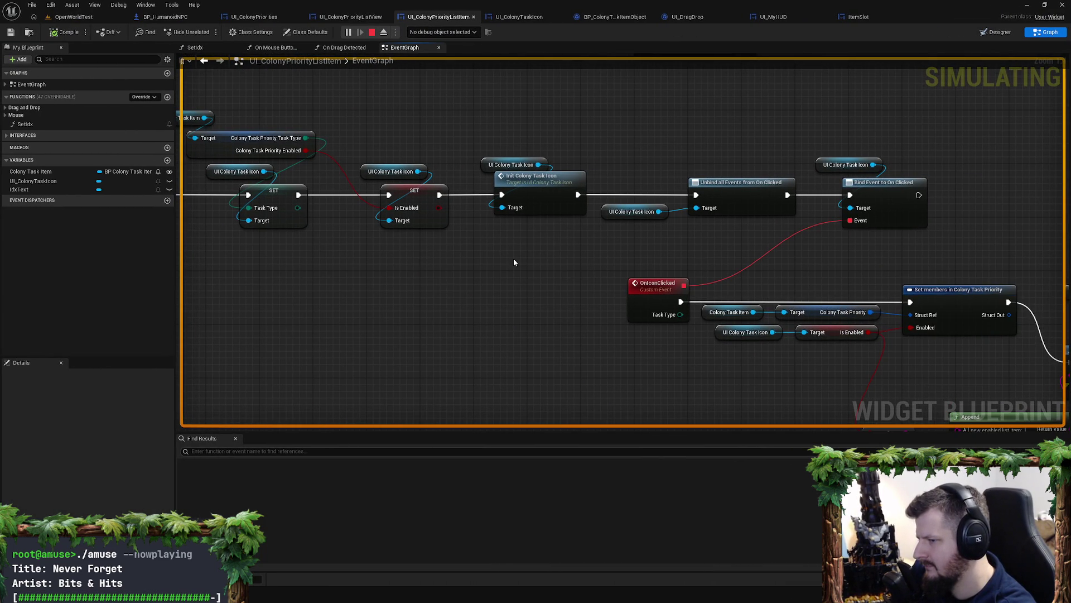
{"action": "mouse_move", "coordinate": [514, 262]}
{"action": "left_mouse_down"}
{"action": "mouse_move", "coordinate": [410, 231]}
{"action": "mouse_move", "coordinate": [375, 146]}
{"action": "left_mouse_up"}
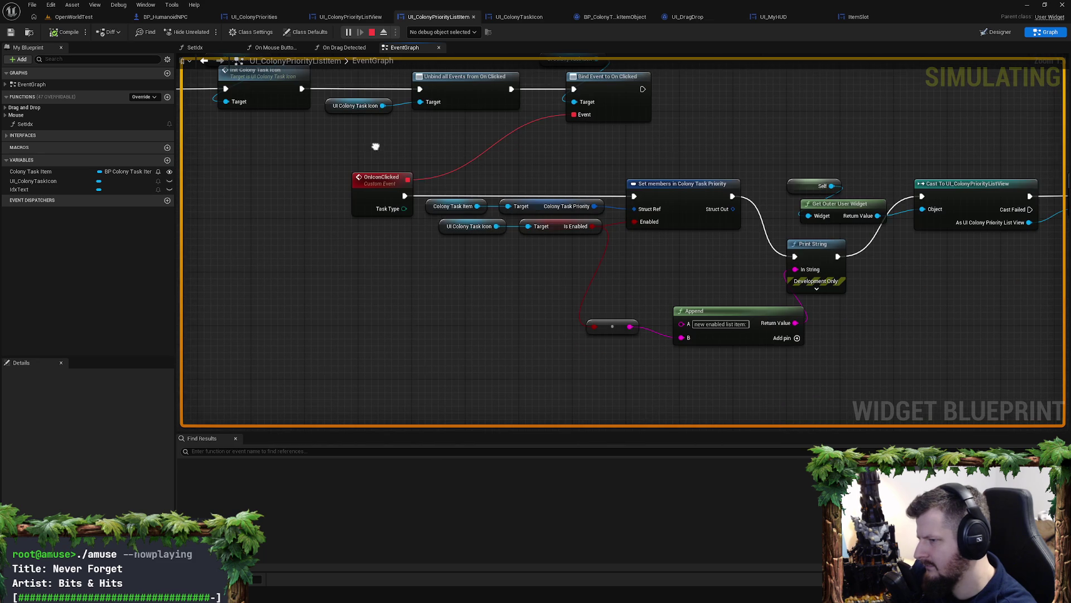
{"action": "left_click", "coordinate": [797, 338]}
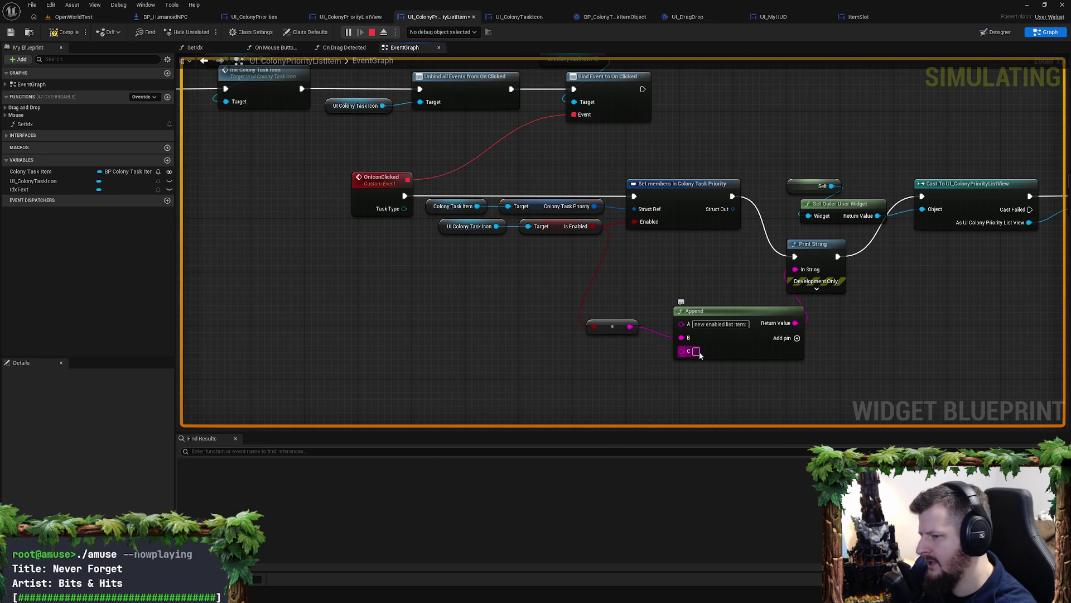
{"action": "type", "text": "sk type:"}
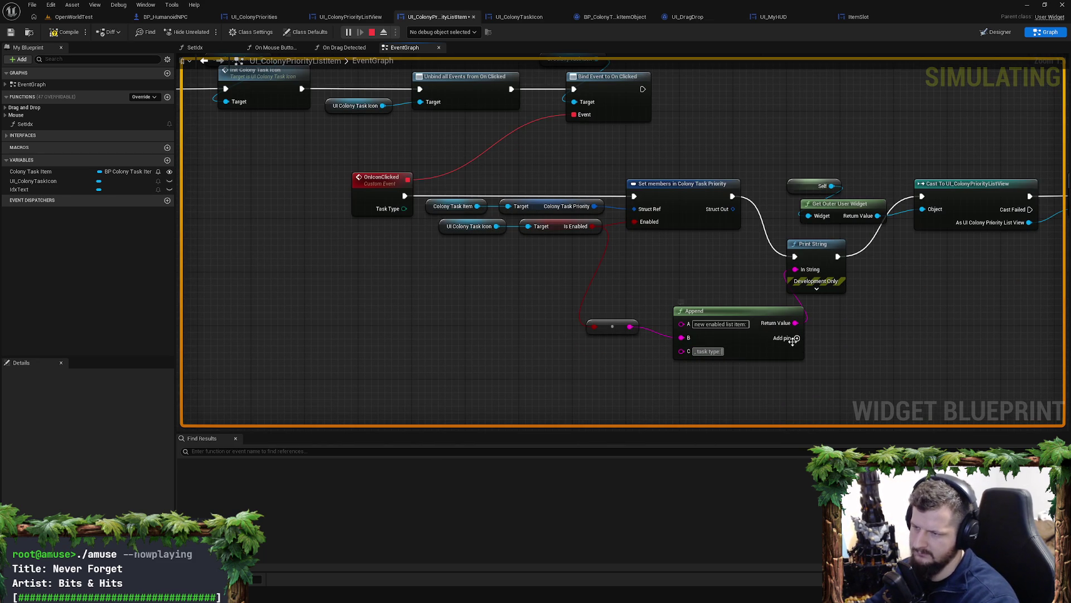
{"action": "left_click", "coordinate": [797, 338]}
{"action": "left_click_drag", "start_coordinate": [404, 209], "coordinate": [682, 364]}
{"action": "left_click_drag", "start_coordinate": [565, 252], "coordinate": [545, 366]}
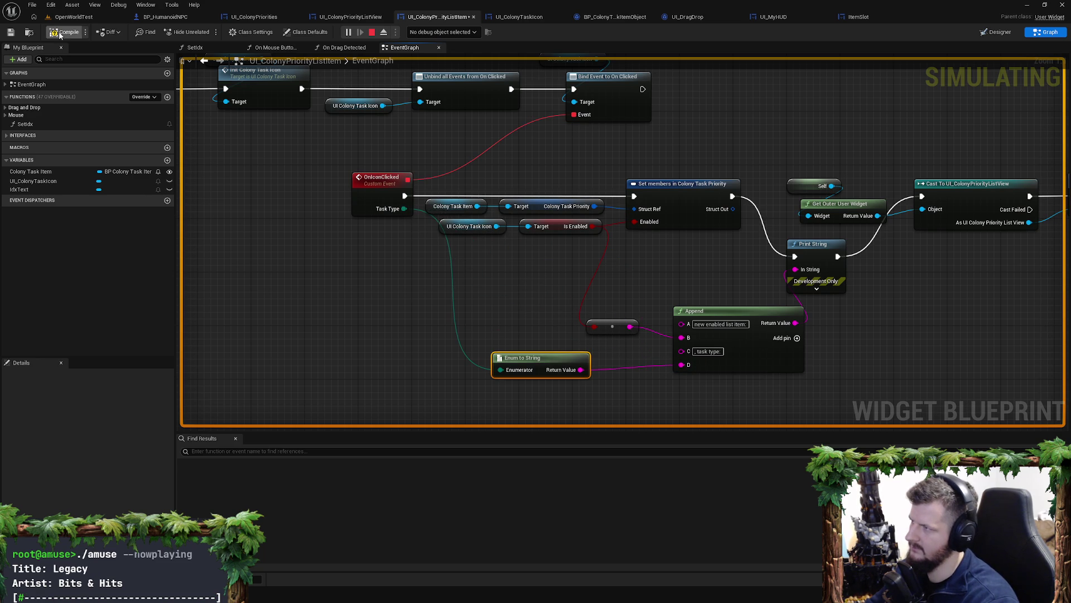
{"action": "left_click", "coordinate": [372, 32]}
{"action": "left_click", "coordinate": [71, 17]}
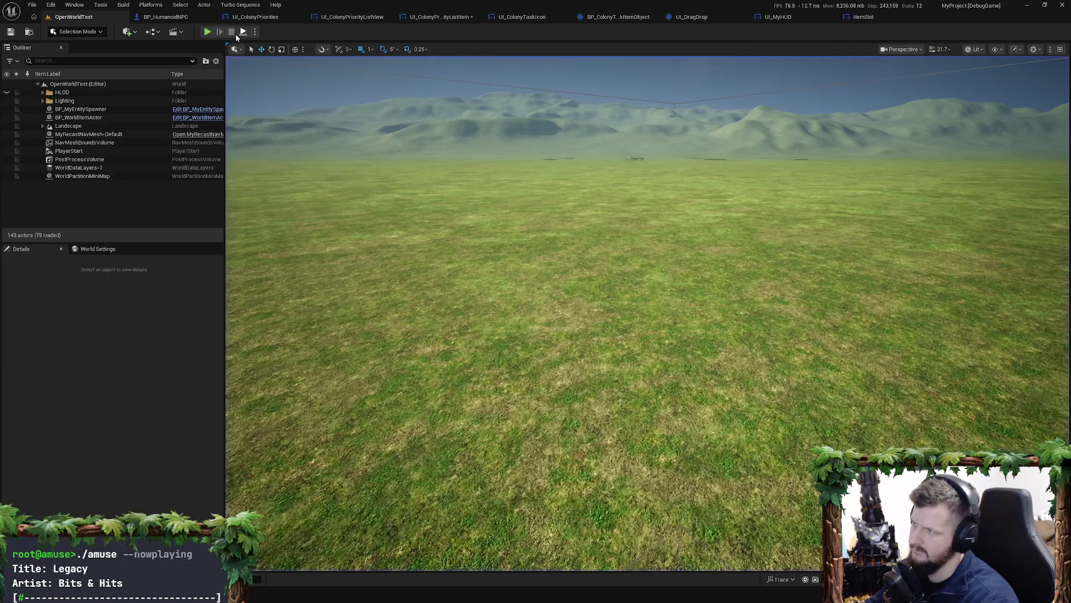
Step: Play the level, walk to the green NPC and have it join the Default Player Colony
{"action": "left_click", "coordinate": [208, 32]}
{"action": "key", "text": "w"}
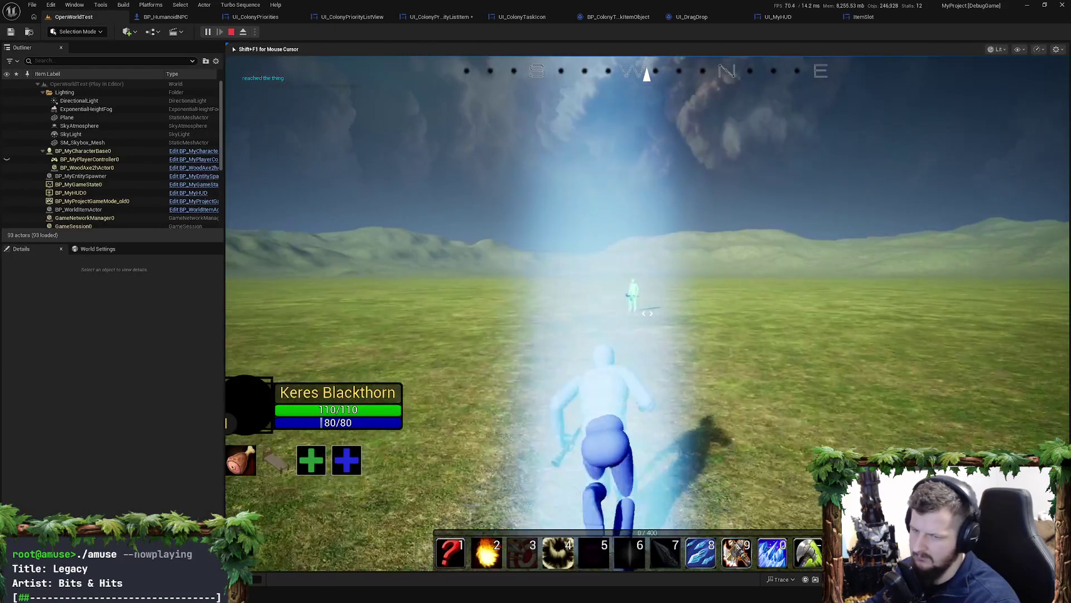
{"action": "key", "text": "w"}
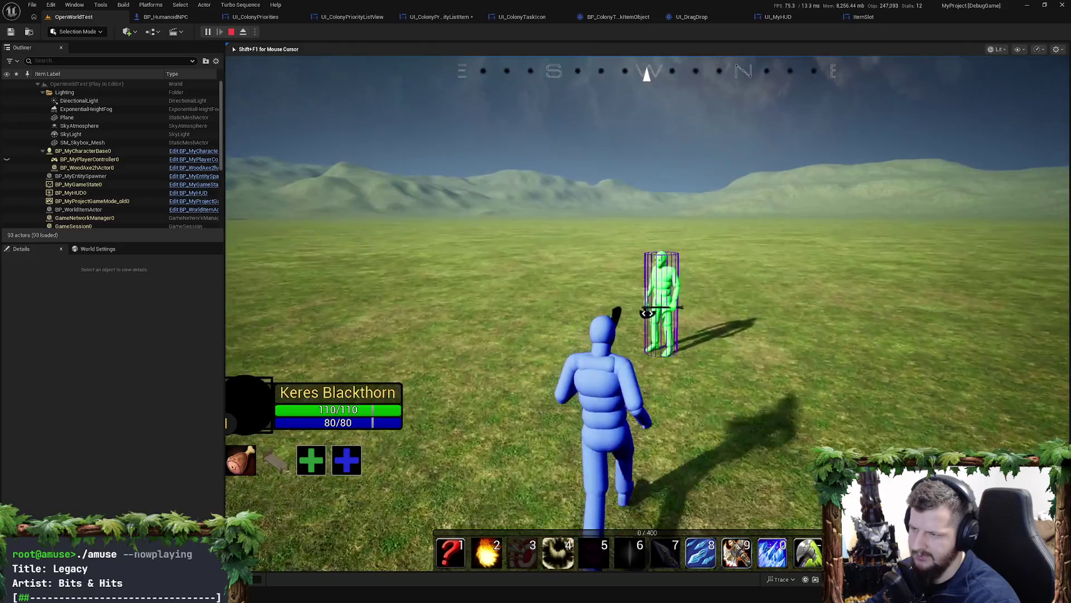
{"action": "key", "text": "e"}
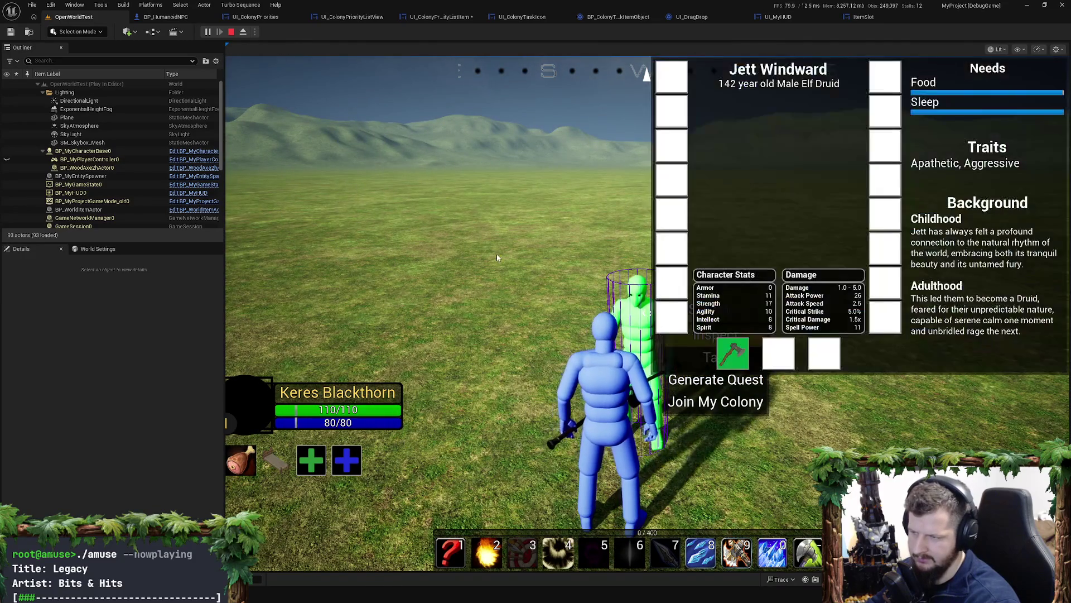
{"action": "key", "text": "e"}
{"action": "scroll", "coordinate": [716, 368], "scroll_direction": "down", "scroll_amount": 3}
{"action": "key", "text": "e"}
{"action": "key", "text": "e"}
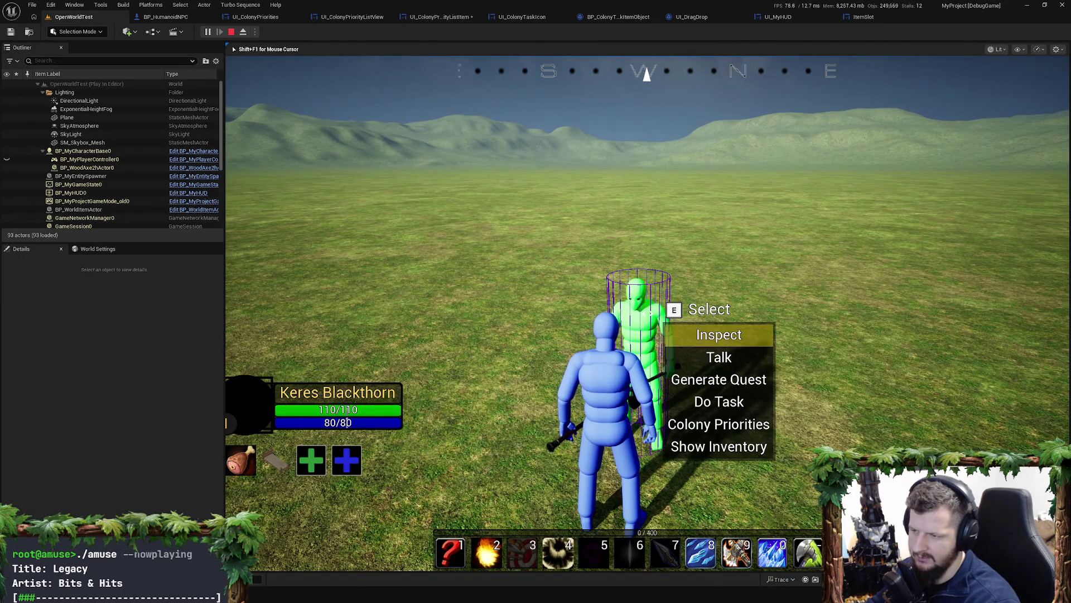
{"action": "scroll", "coordinate": [719, 391], "scroll_direction": "down", "scroll_amount": 4}
{"action": "key", "text": "e"}
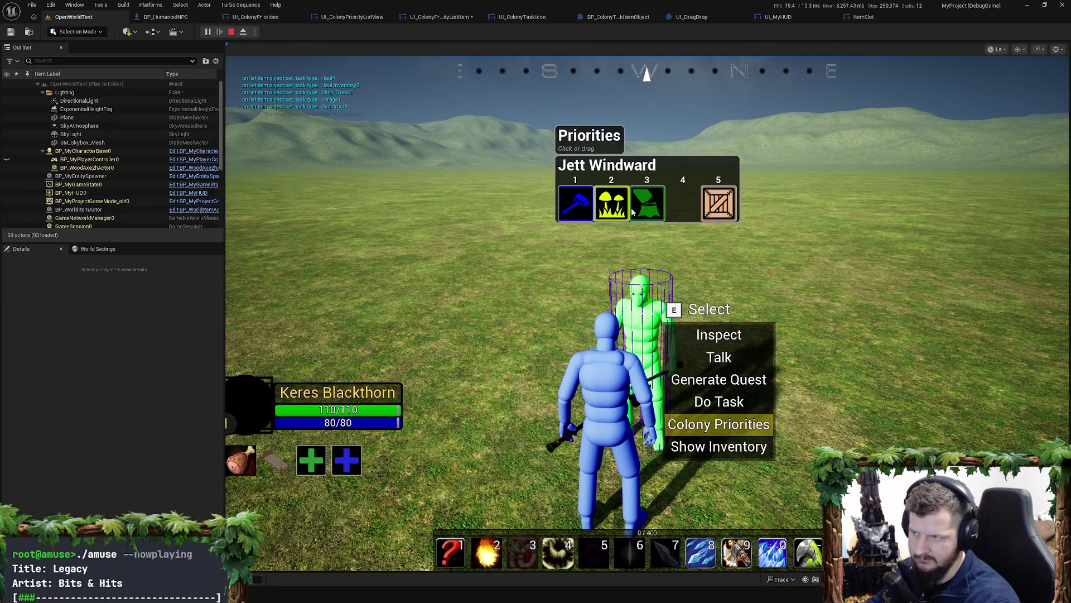
Step: Toggle the NPC's Construct priority off and on twice, then open BP_ColonyTaskItemObject
{"action": "left_click", "coordinate": [584, 209]}
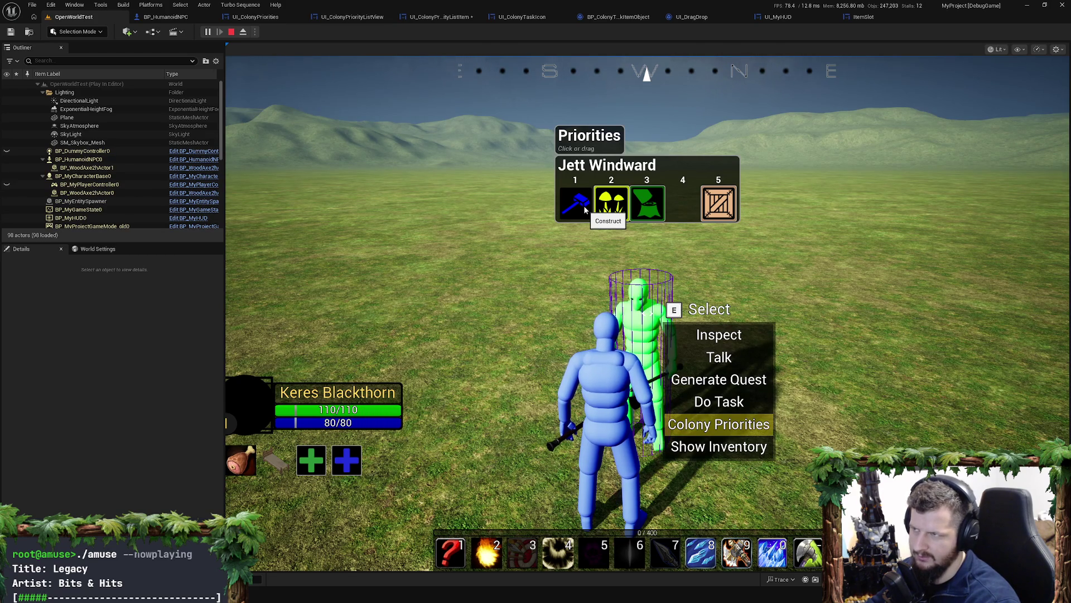
{"action": "left_click", "coordinate": [584, 210]}
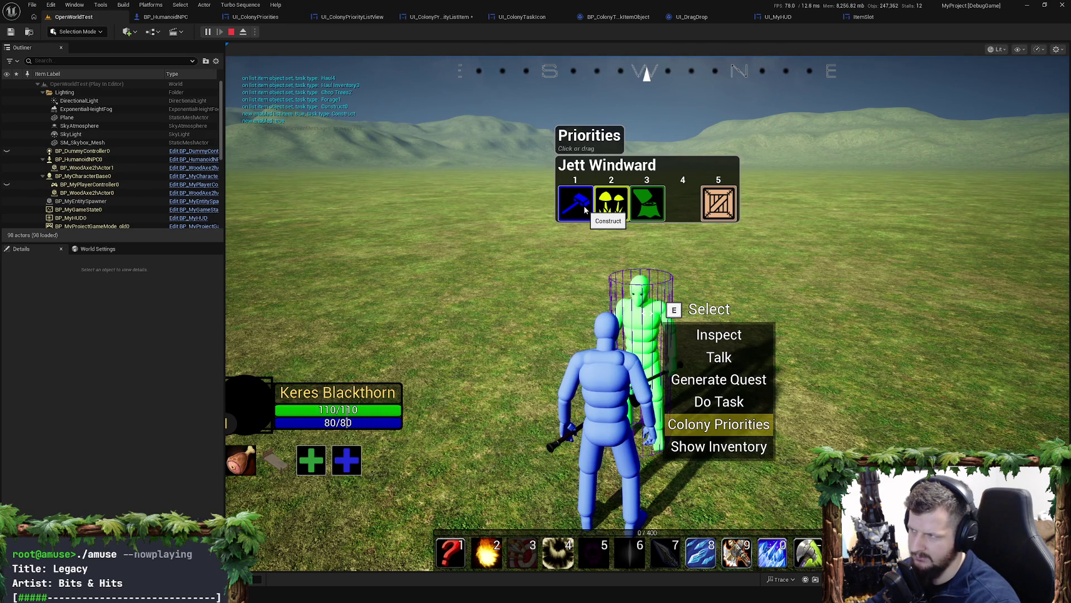
{"action": "left_click", "coordinate": [584, 209]}
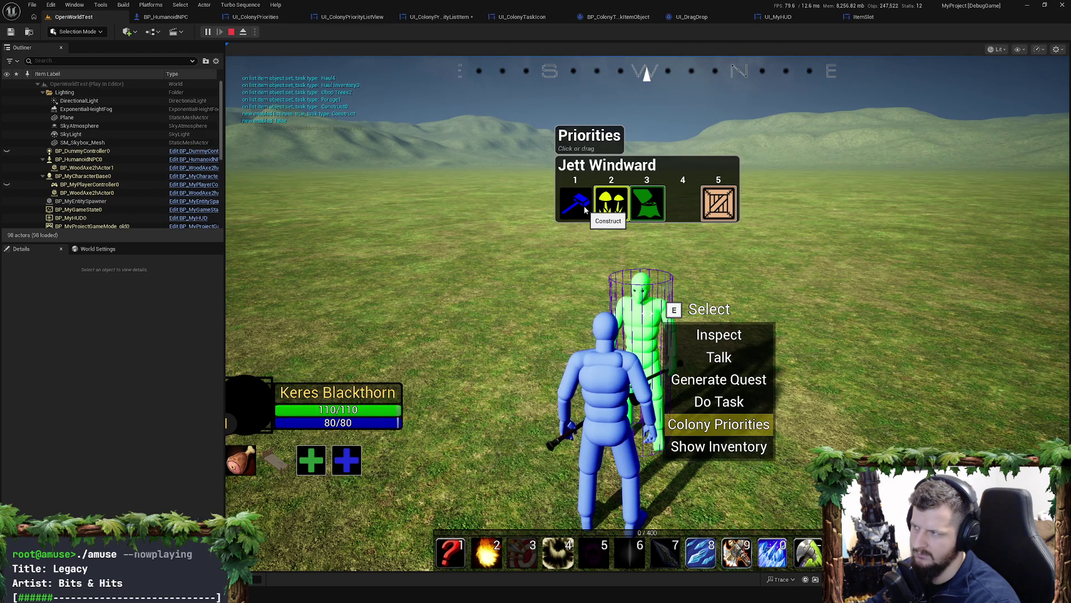
{"action": "left_click", "coordinate": [585, 209]}
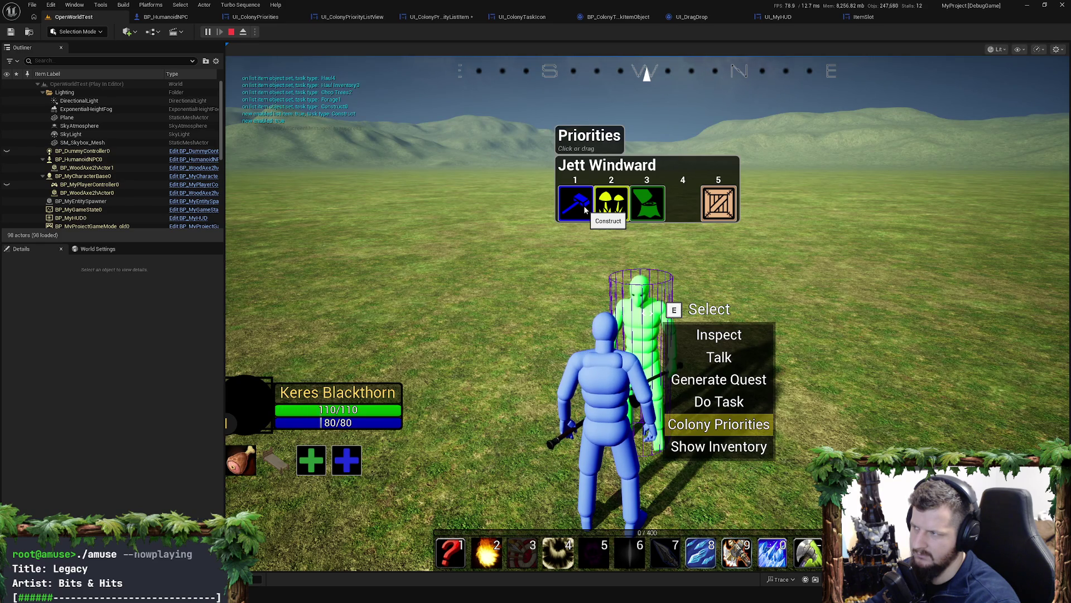
{"action": "left_click", "coordinate": [616, 17]}
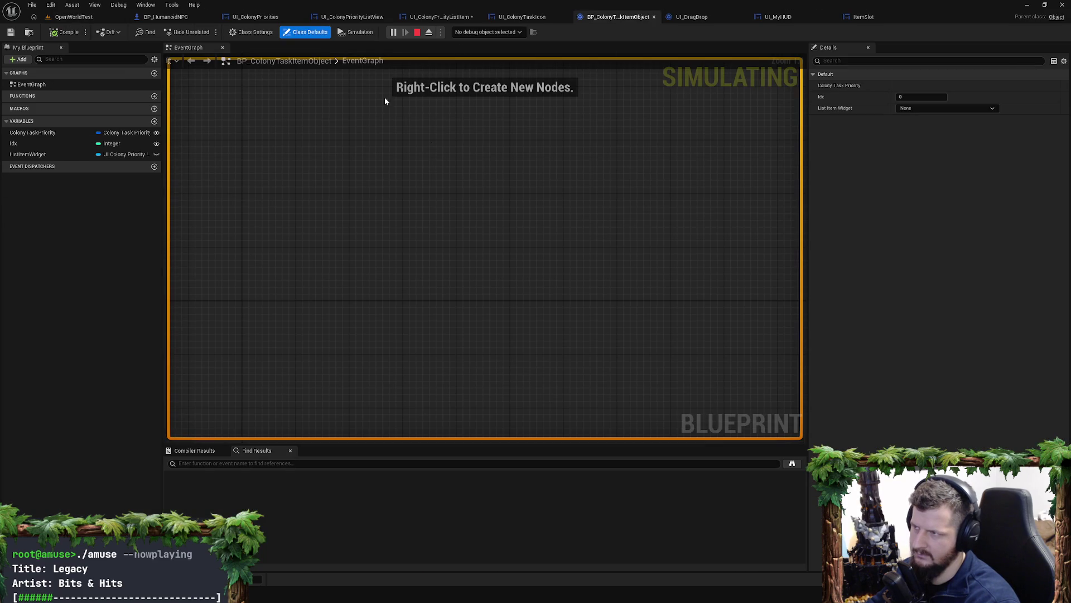
Step: Stop the play session and frame the Set Idx and task icon setup nodes in UI_ColonyPriorityListItem
{"action": "left_click", "coordinate": [530, 16]}
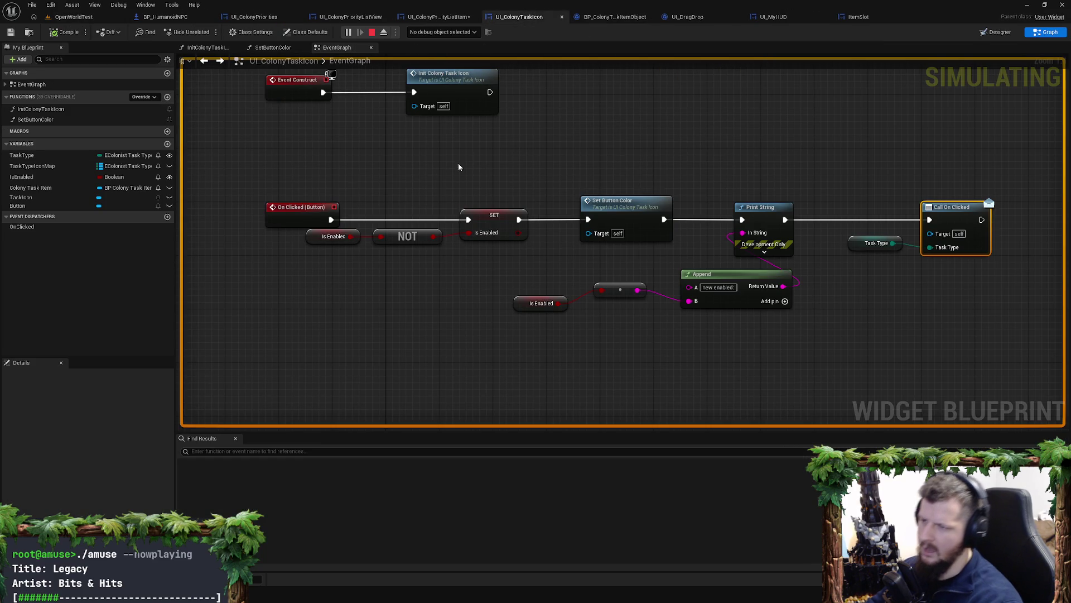
{"action": "left_click", "coordinate": [445, 19]}
{"action": "mouse_move", "coordinate": [694, 229]}
{"action": "left_mouse_down"}
{"action": "mouse_move", "coordinate": [550, 267]}
{"action": "mouse_move", "coordinate": [631, 337]}
{"action": "left_mouse_up"}
{"action": "scroll", "coordinate": [630, 338], "scroll_direction": "down", "scroll_amount": 4}
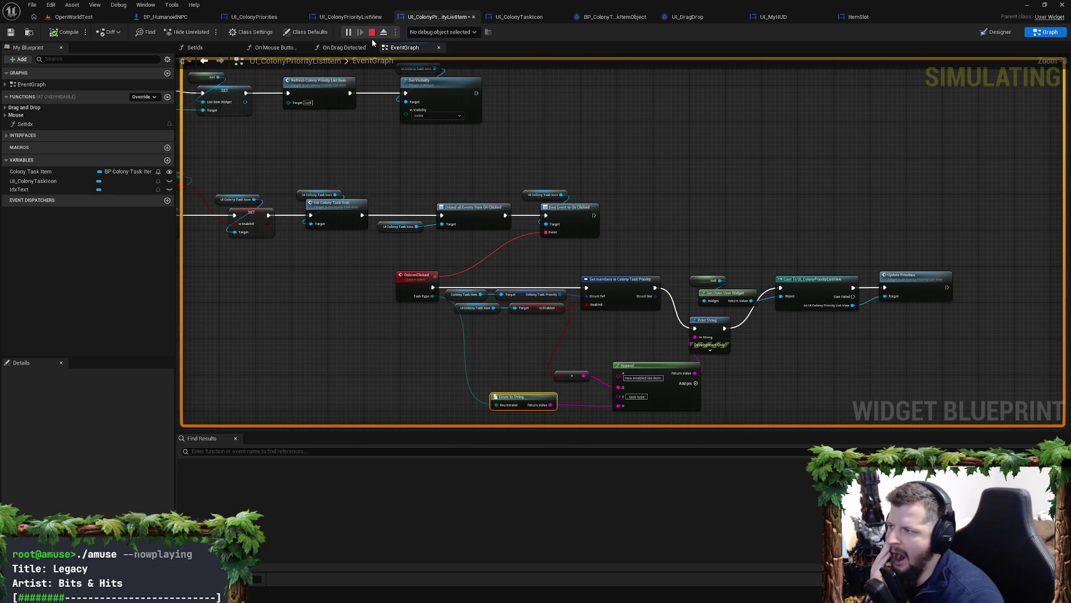
{"action": "left_click", "coordinate": [372, 32]}
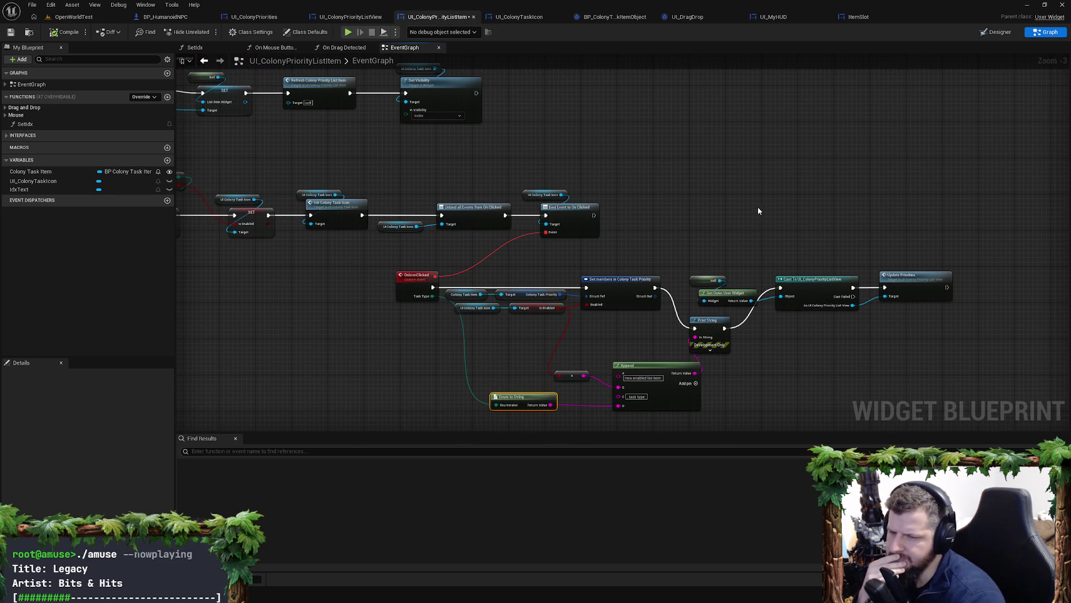
{"action": "left_click_drag", "start_coordinate": [757, 211], "coordinate": [643, 328]}
{"action": "scroll", "coordinate": [643, 328], "scroll_direction": "up", "scroll_amount": 3}
{"action": "mouse_move", "coordinate": [385, 285]}
{"action": "left_mouse_down"}
{"action": "mouse_move", "coordinate": [549, 290]}
{"action": "mouse_move", "coordinate": [699, 347]}
{"action": "mouse_move", "coordinate": [750, 330]}
{"action": "mouse_move", "coordinate": [654, 311]}
{"action": "mouse_move", "coordinate": [809, 325]}
{"action": "mouse_move", "coordinate": [593, 318]}
{"action": "mouse_move", "coordinate": [642, 424]}
{"action": "mouse_move", "coordinate": [778, 411]}
{"action": "mouse_move", "coordinate": [703, 308]}
{"action": "left_mouse_up"}
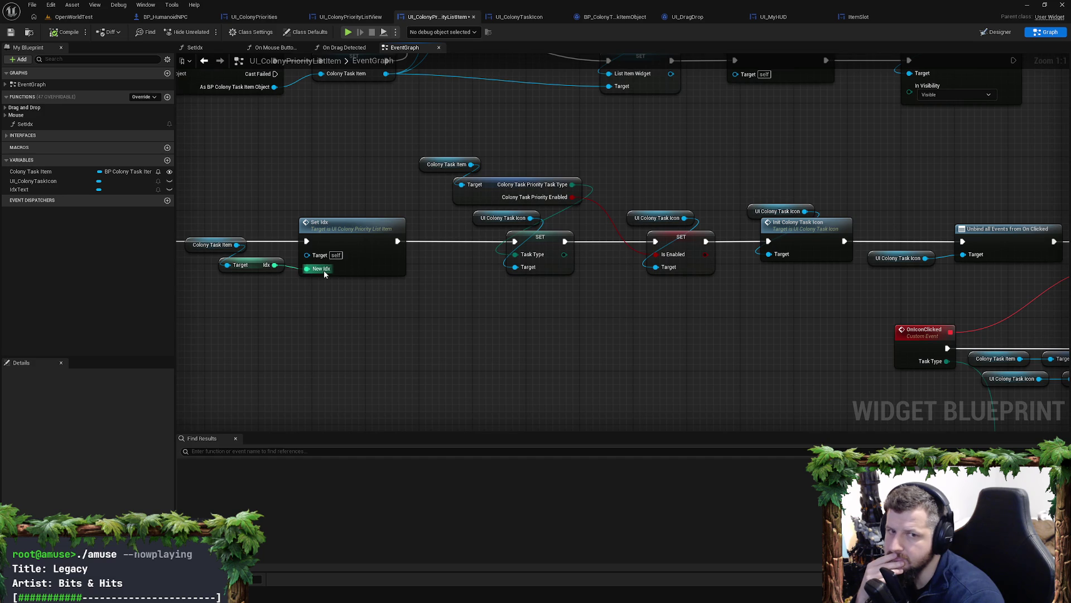
{"action": "scroll", "coordinate": [623, 292], "scroll_direction": "down", "scroll_amount": 1}
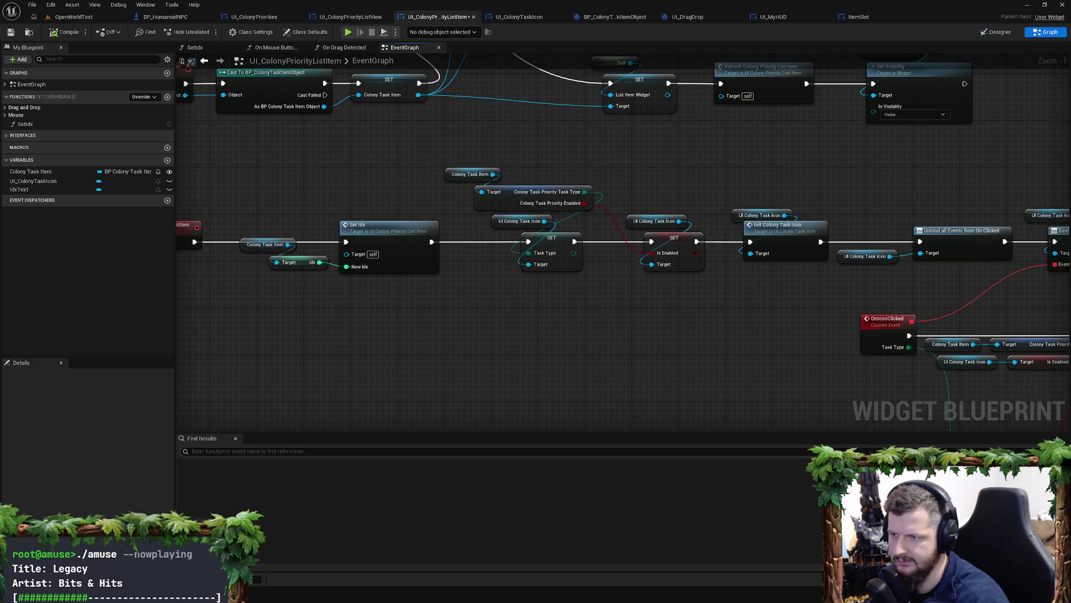
{"action": "mouse_move", "coordinate": [960, 279]}
{"action": "left_mouse_down"}
{"action": "mouse_move", "coordinate": [668, 295]}
{"action": "mouse_move", "coordinate": [815, 304]}
{"action": "mouse_move", "coordinate": [837, 294]}
{"action": "mouse_move", "coordinate": [1065, 421]}
{"action": "left_mouse_up"}
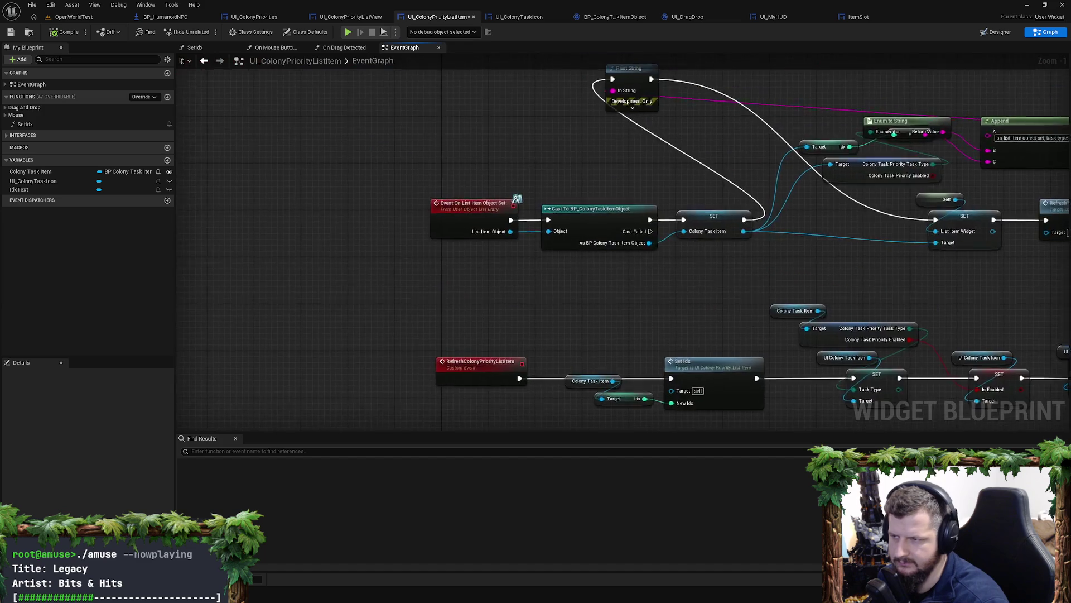
{"action": "mouse_move", "coordinate": [517, 199]}
{"action": "left_mouse_down"}
{"action": "mouse_move", "coordinate": [643, 405]}
{"action": "mouse_move", "coordinate": [682, 277]}
{"action": "mouse_move", "coordinate": [725, 325]}
{"action": "mouse_move", "coordinate": [747, 286]}
{"action": "left_mouse_up"}
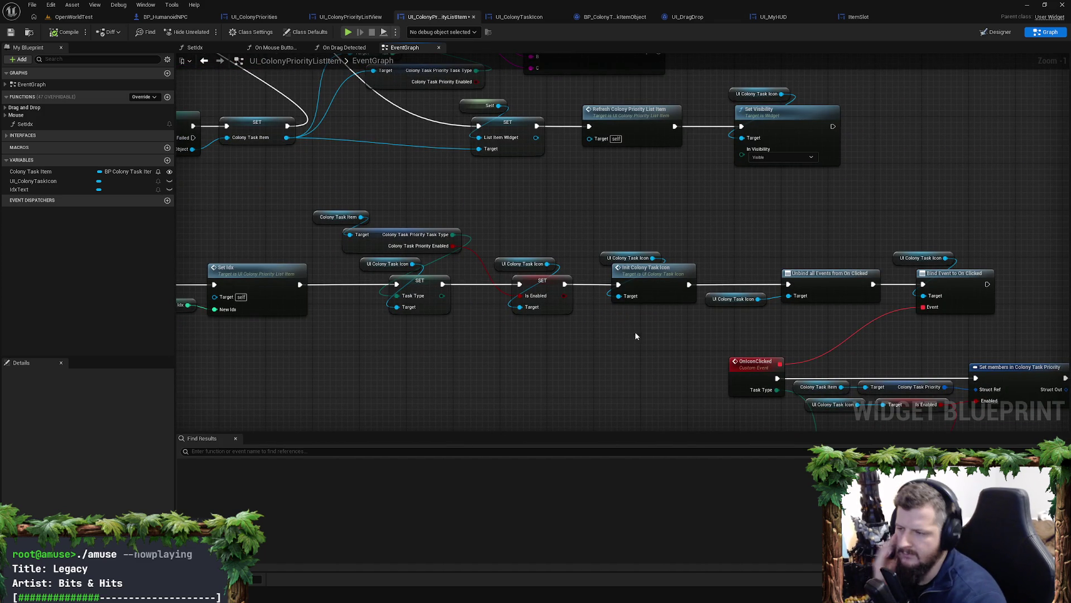
{"action": "mouse_move", "coordinate": [618, 326]}
{"action": "left_mouse_down"}
{"action": "mouse_move", "coordinate": [720, 298]}
{"action": "mouse_move", "coordinate": [480, 299]}
{"action": "left_mouse_up"}
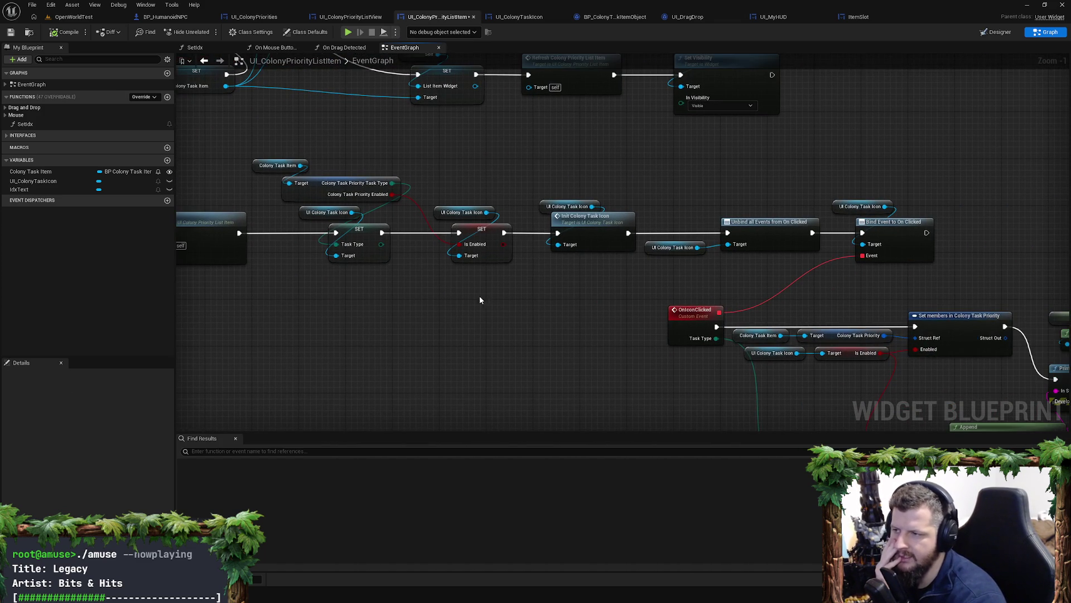
{"action": "left_click", "coordinate": [463, 212]}
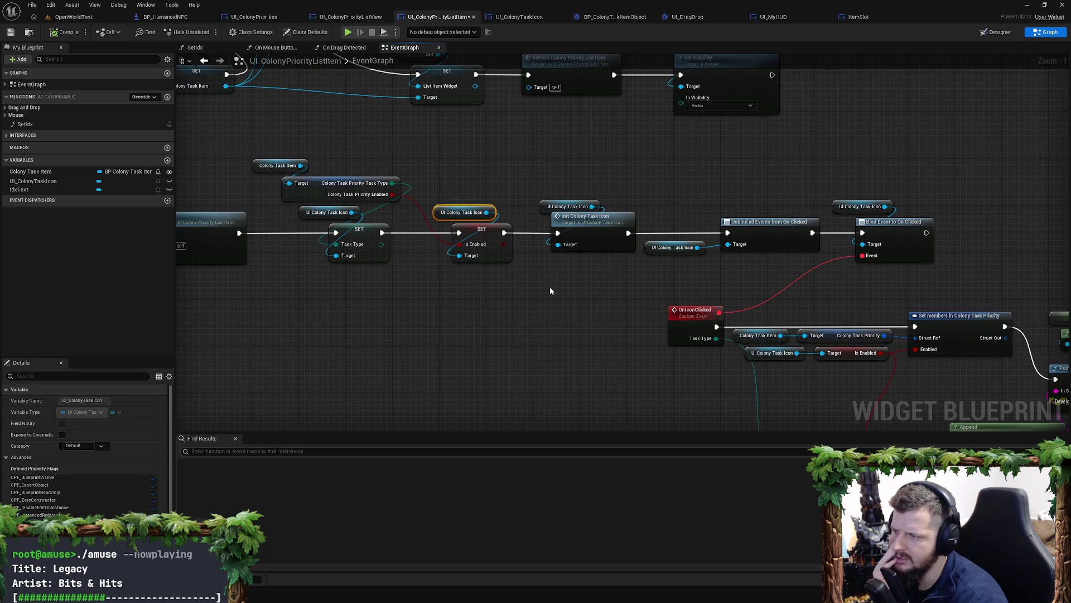
{"action": "left_click", "coordinate": [484, 282]}
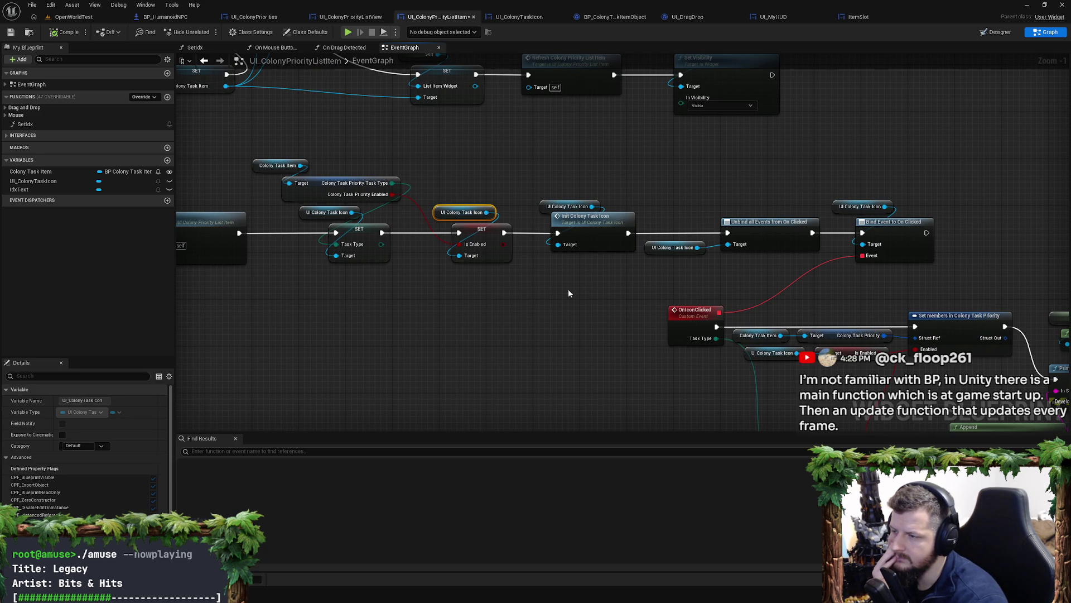
{"action": "left_click_drag", "start_coordinate": [625, 287], "coordinate": [588, 281]}
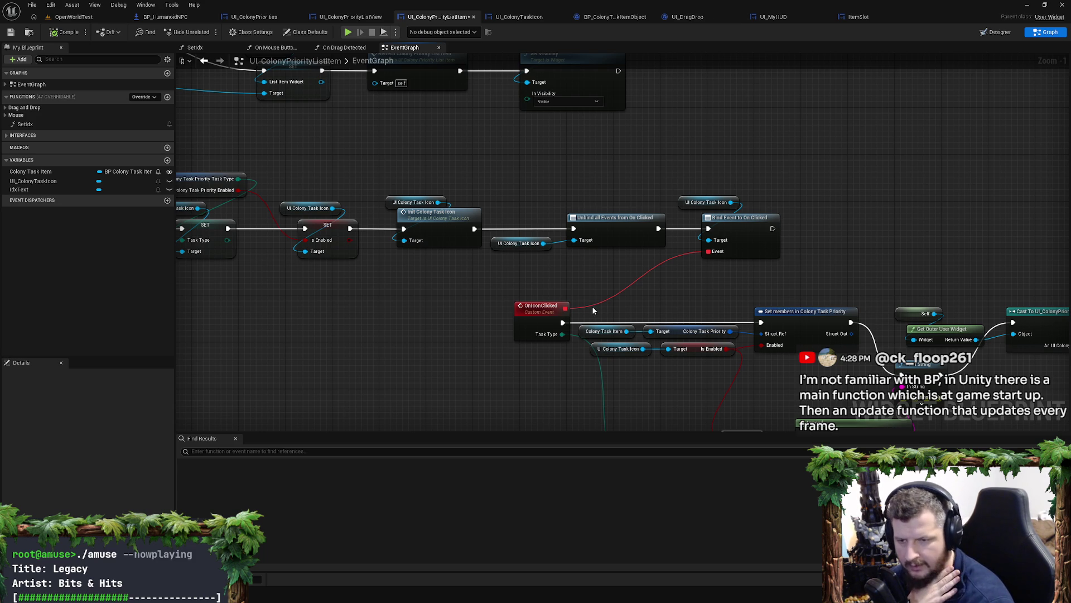
{"action": "left_click_drag", "start_coordinate": [598, 276], "coordinate": [720, 279]}
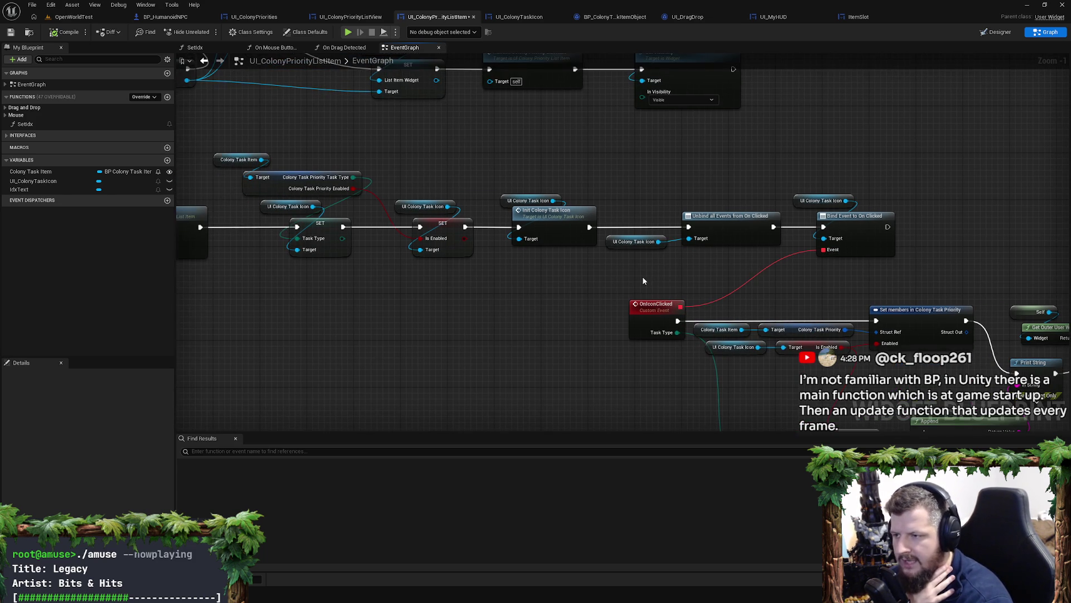
{"action": "mouse_move", "coordinate": [643, 281]}
{"action": "left_mouse_down"}
{"action": "mouse_move", "coordinate": [747, 297]}
{"action": "mouse_move", "coordinate": [627, 284]}
{"action": "left_mouse_up"}
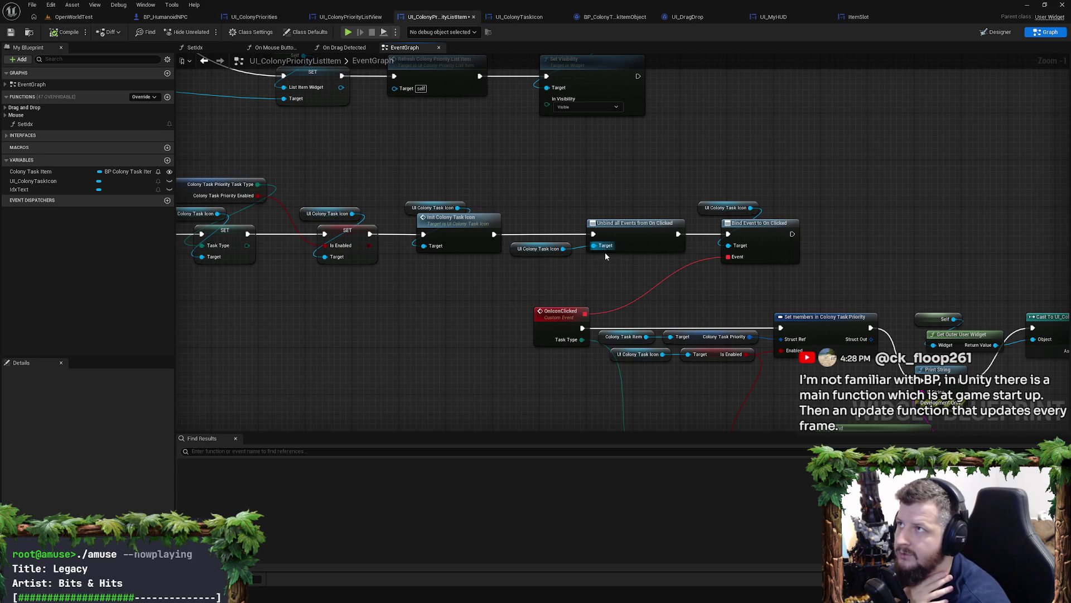
{"action": "mouse_move", "coordinate": [549, 270]}
{"action": "left_mouse_down"}
{"action": "mouse_move", "coordinate": [672, 249]}
{"action": "mouse_move", "coordinate": [627, 261]}
{"action": "left_mouse_up"}
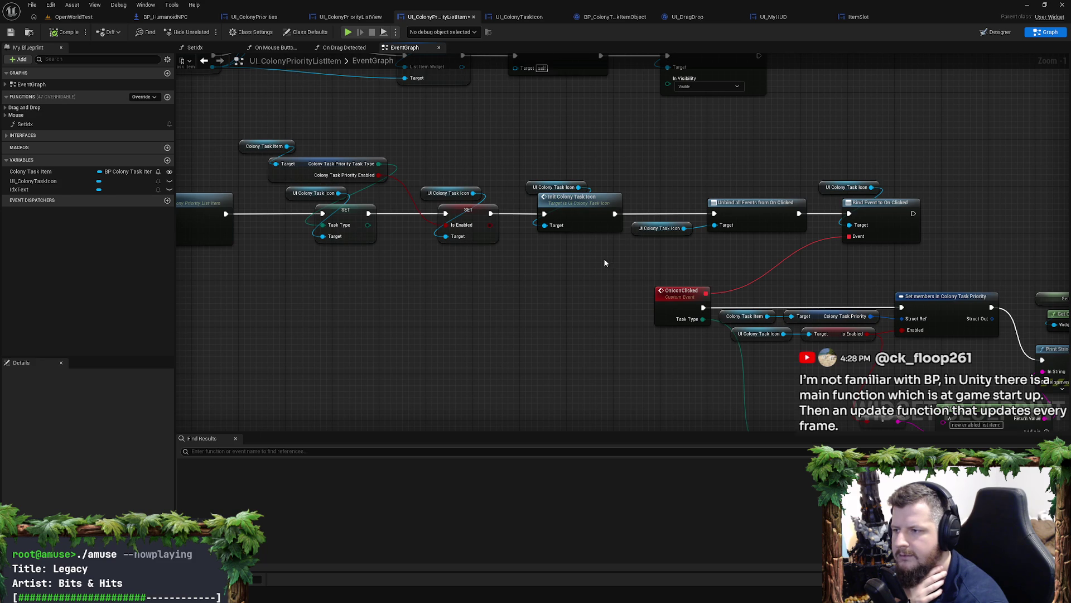
{"action": "mouse_move", "coordinate": [604, 262]}
{"action": "left_mouse_down"}
{"action": "mouse_move", "coordinate": [882, 263]}
{"action": "mouse_move", "coordinate": [481, 227]}
{"action": "mouse_move", "coordinate": [602, 253]}
{"action": "mouse_move", "coordinate": [561, 285]}
{"action": "left_mouse_up"}
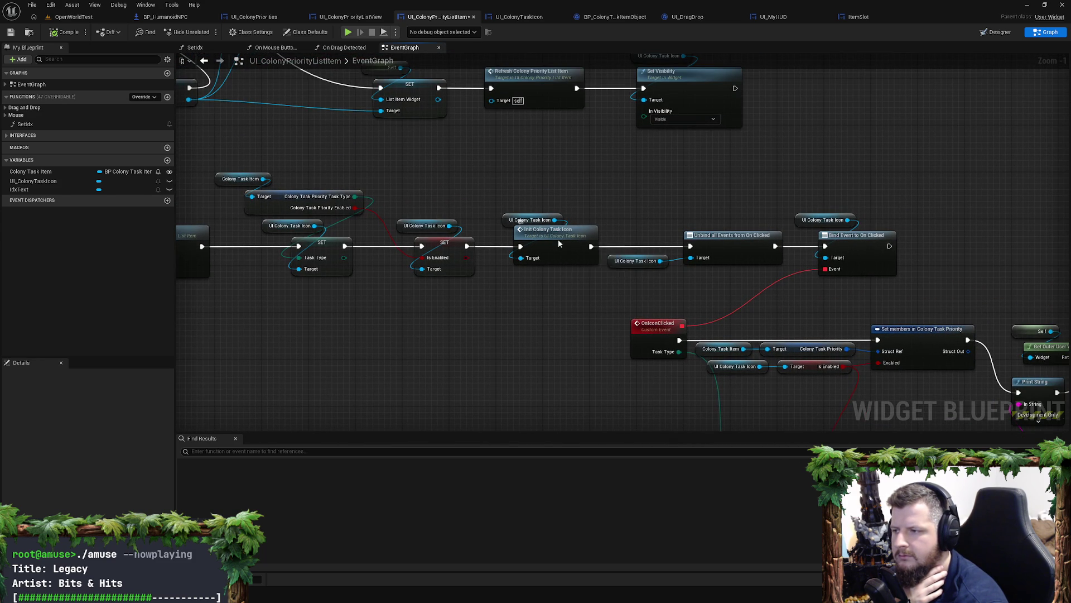
{"action": "double_click", "coordinate": [558, 239]}
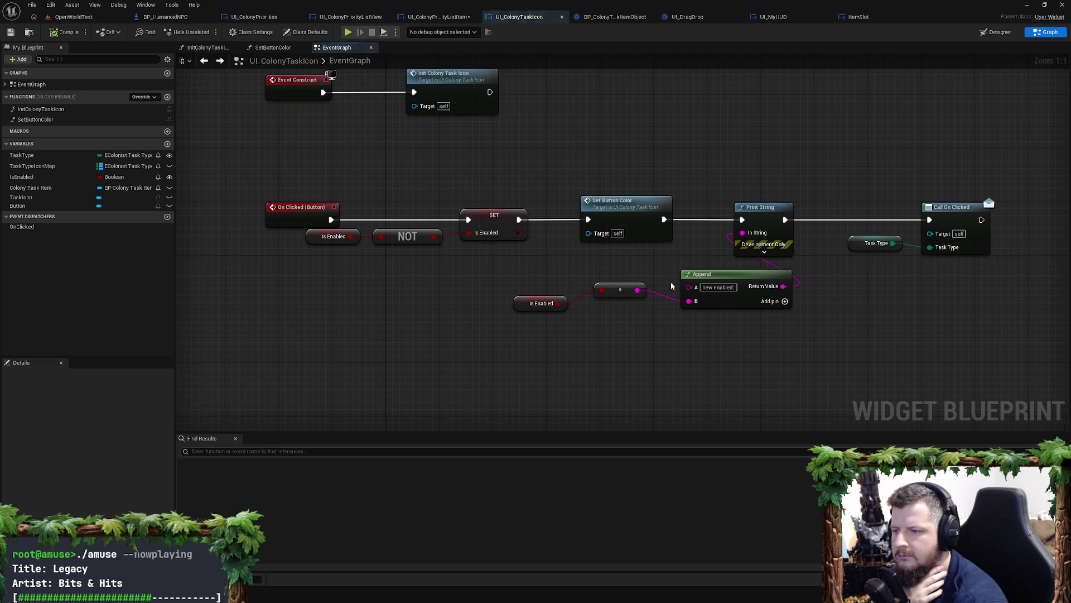
{"action": "left_click", "coordinate": [452, 18]}
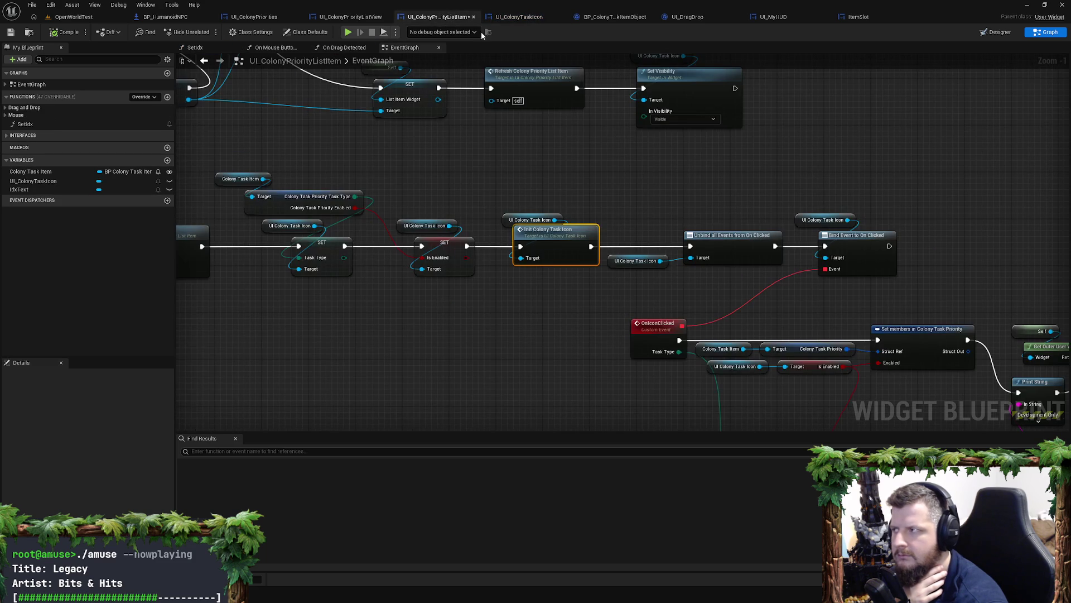
{"action": "left_click_drag", "start_coordinate": [685, 227], "coordinate": [395, 176]}
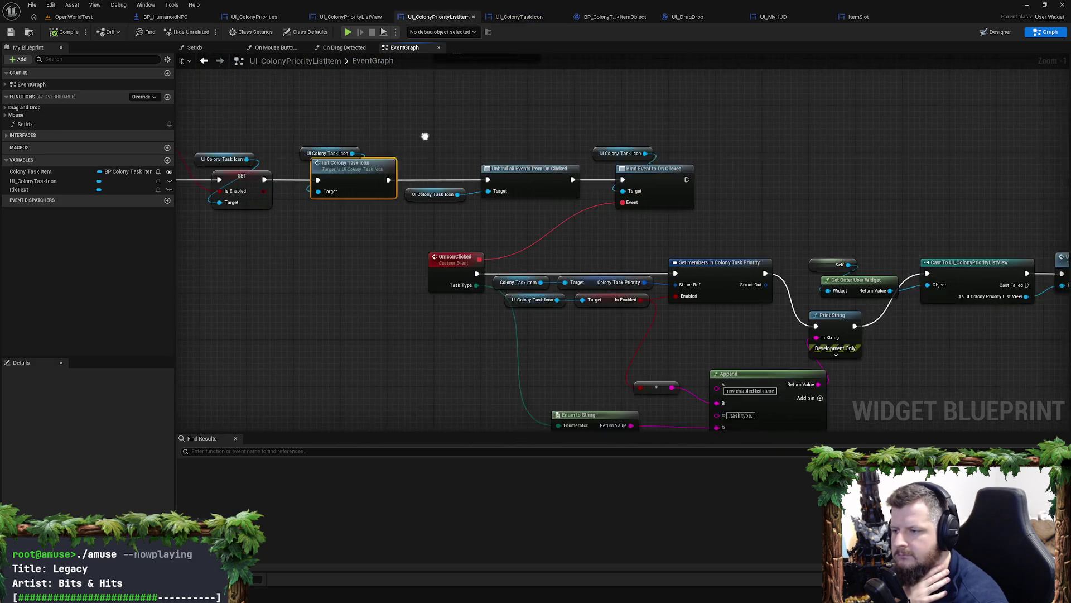
{"action": "right_click", "coordinate": [515, 166]}
{"action": "left_click", "coordinate": [712, 247]}
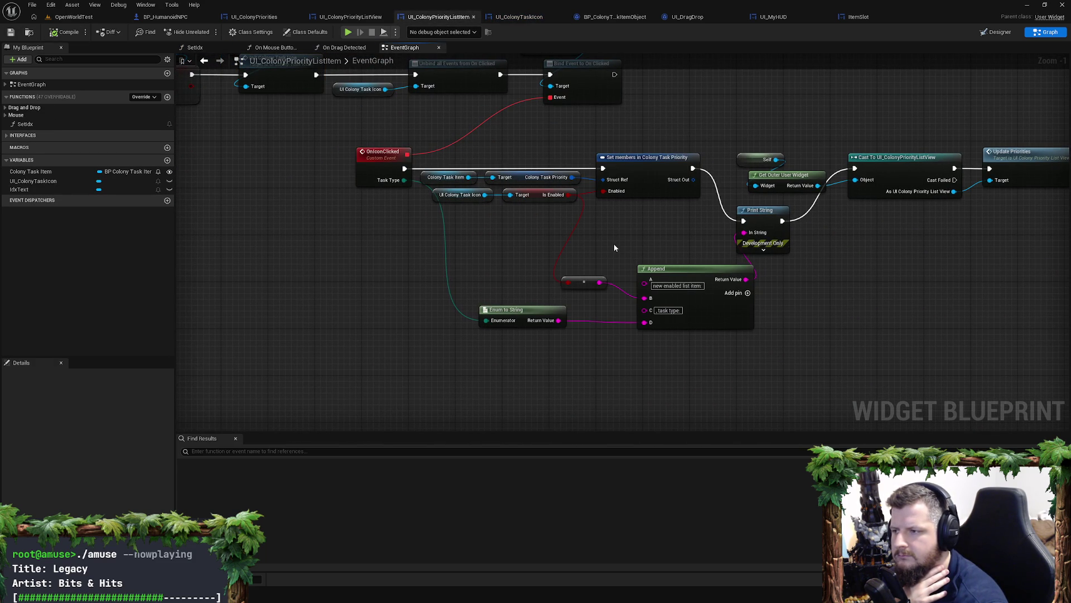
{"action": "mouse_move", "coordinate": [472, 197]}
{"action": "left_mouse_down"}
{"action": "mouse_move", "coordinate": [474, 230]}
{"action": "mouse_move", "coordinate": [471, 201]}
{"action": "mouse_move", "coordinate": [534, 255]}
{"action": "left_mouse_up"}
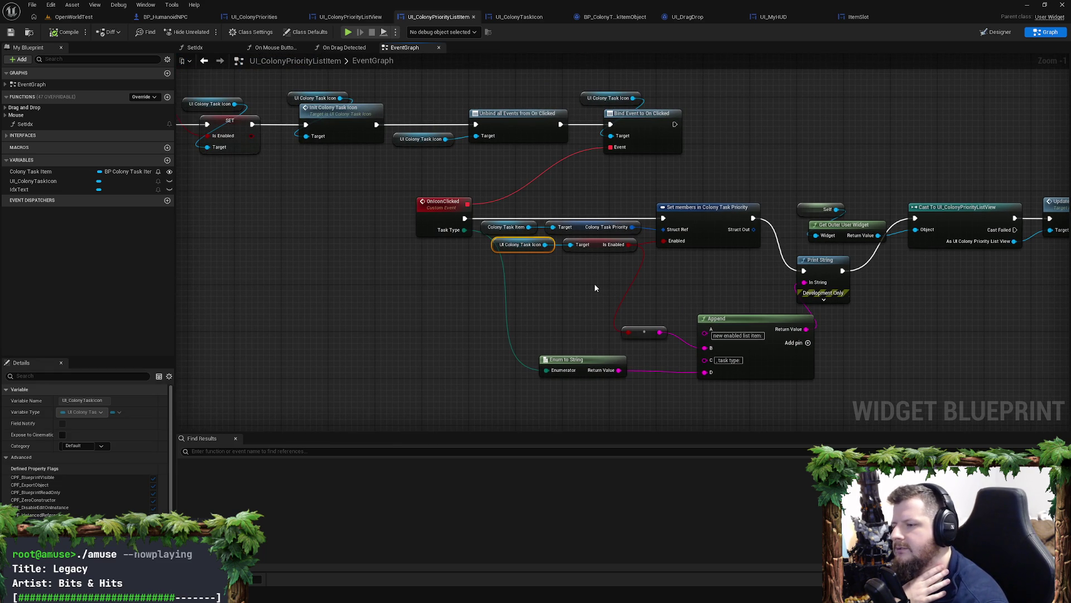
{"action": "left_click_drag", "start_coordinate": [594, 286], "coordinate": [690, 257]}
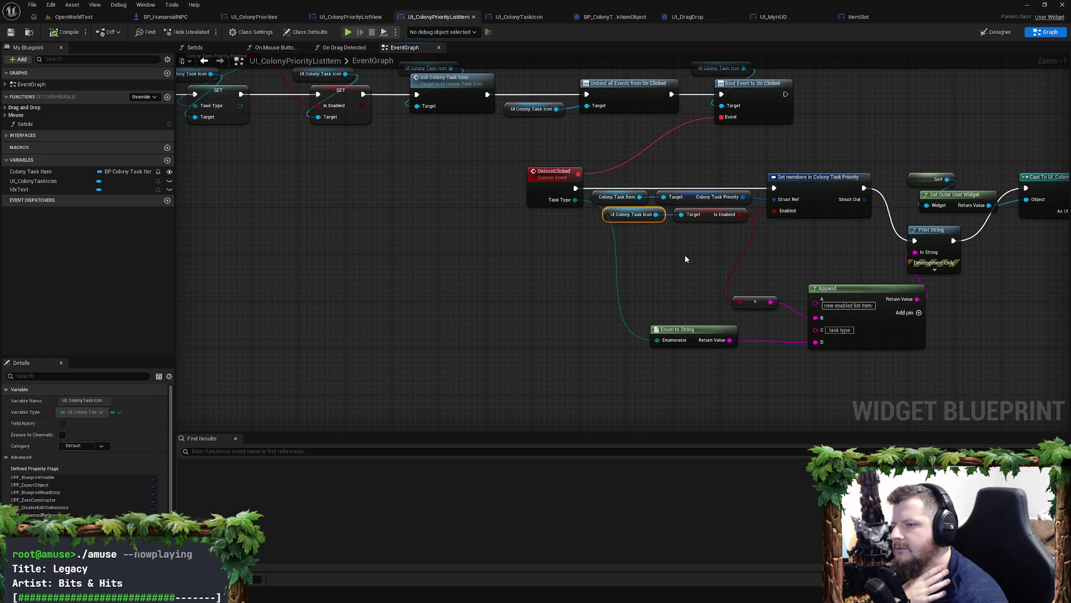
{"action": "left_click_drag", "start_coordinate": [685, 259], "coordinate": [646, 288]}
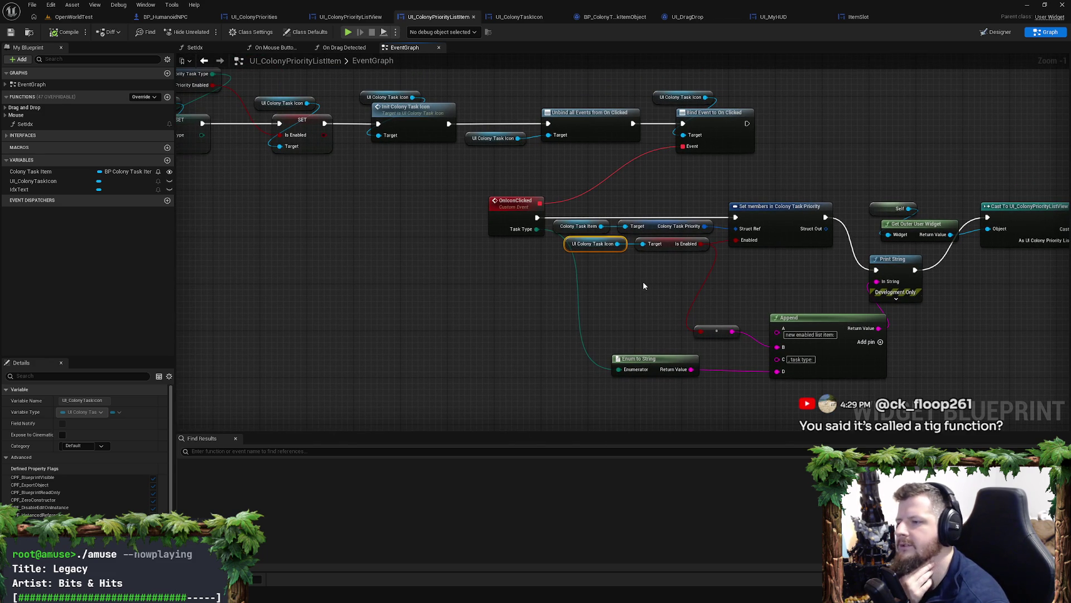
{"action": "left_click_drag", "start_coordinate": [643, 283], "coordinate": [595, 292]}
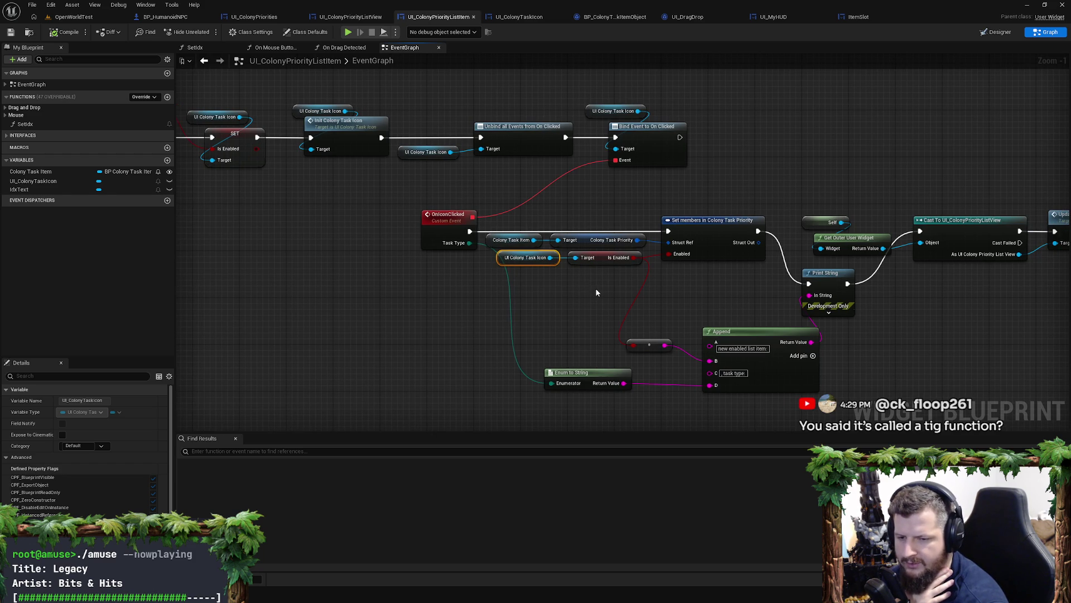
{"action": "left_click", "coordinate": [595, 293]}
{"action": "left_click_drag", "start_coordinate": [621, 291], "coordinate": [649, 288]}
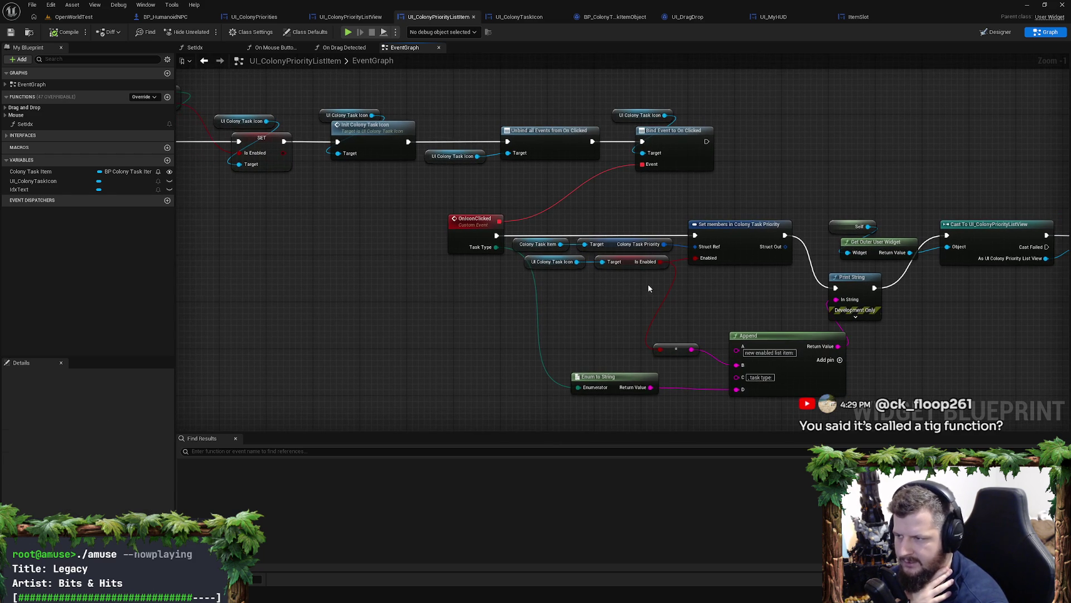
{"action": "mouse_move", "coordinate": [568, 272]}
{"action": "left_mouse_down"}
{"action": "mouse_move", "coordinate": [637, 270]}
{"action": "mouse_move", "coordinate": [592, 284]}
{"action": "left_mouse_up"}
{"action": "left_click", "coordinate": [647, 288]}
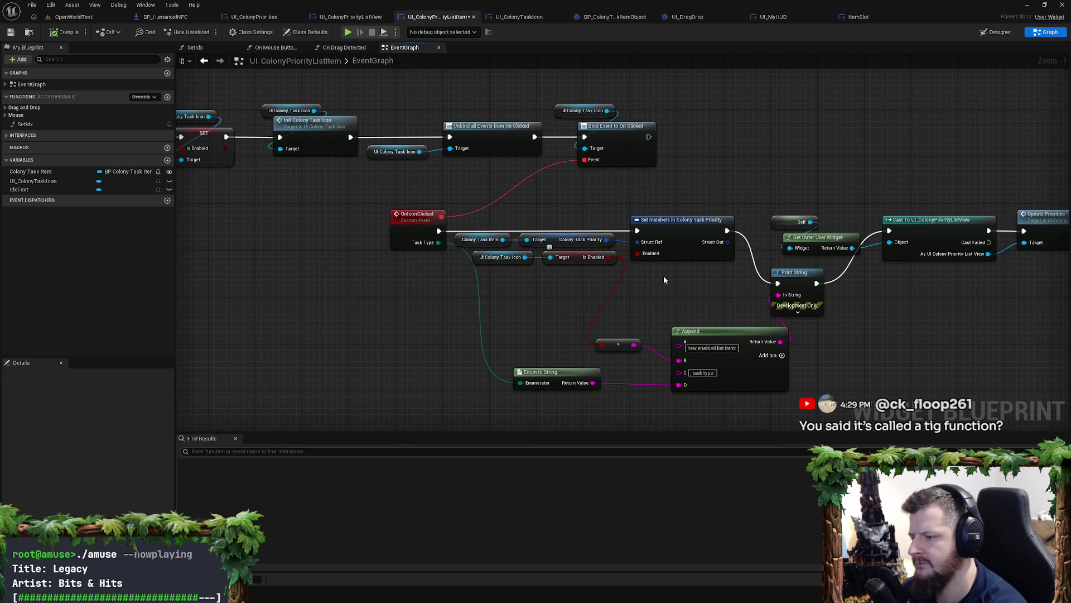
{"action": "mouse_move", "coordinate": [711, 276]}
{"action": "left_mouse_down"}
{"action": "mouse_move", "coordinate": [731, 251]}
{"action": "mouse_move", "coordinate": [751, 252]}
{"action": "left_mouse_up"}
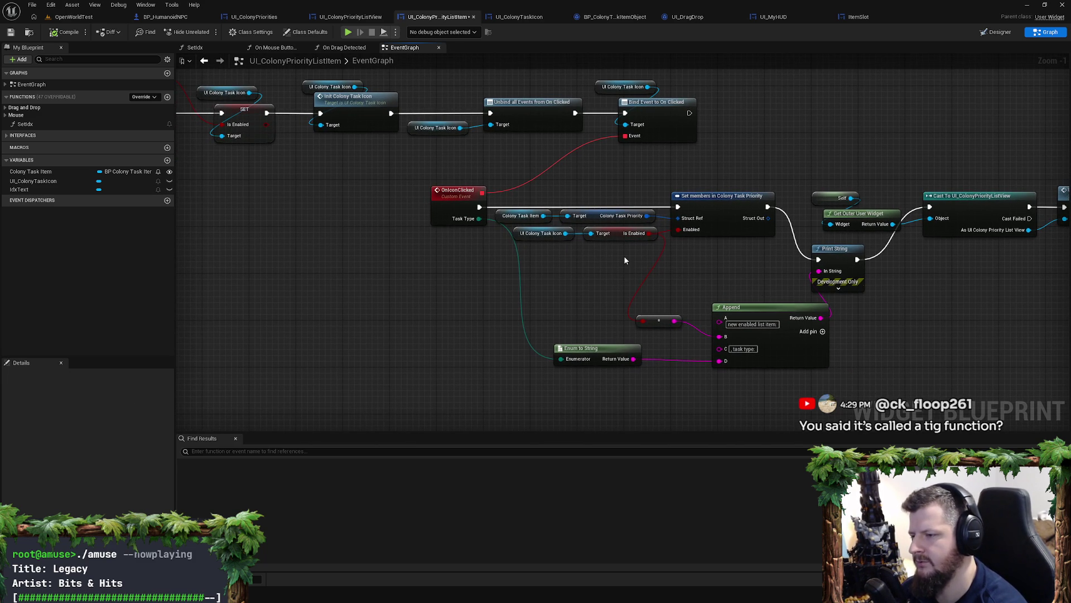
{"action": "left_click_drag", "start_coordinate": [625, 259], "coordinate": [530, 193]}
{"action": "left_click", "coordinate": [640, 268]}
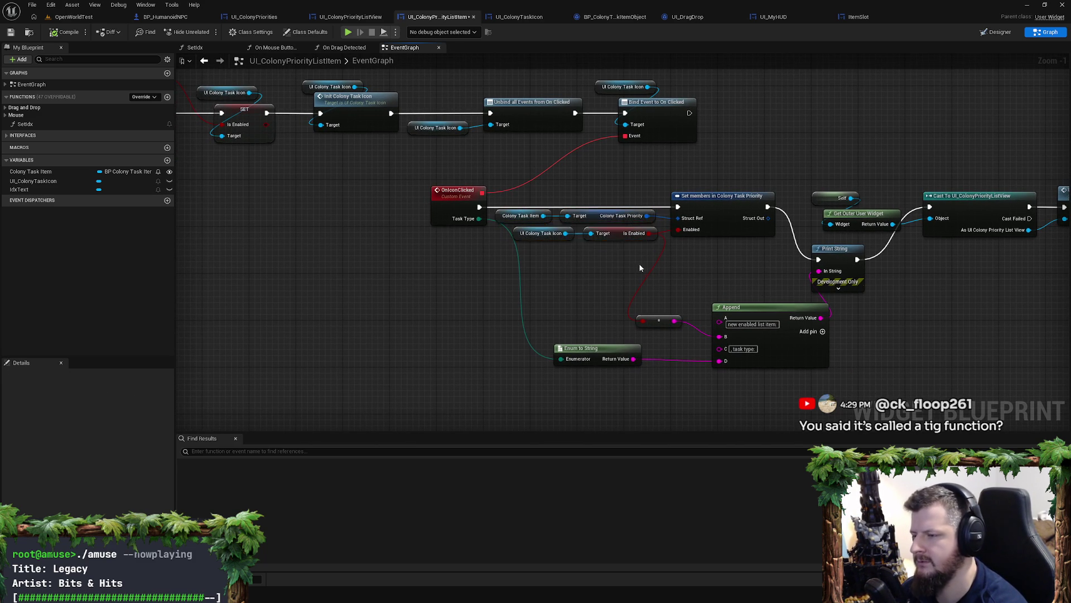
{"action": "left_click", "coordinate": [544, 234]}
{"action": "left_click_drag", "start_coordinate": [652, 114], "coordinate": [712, 134]}
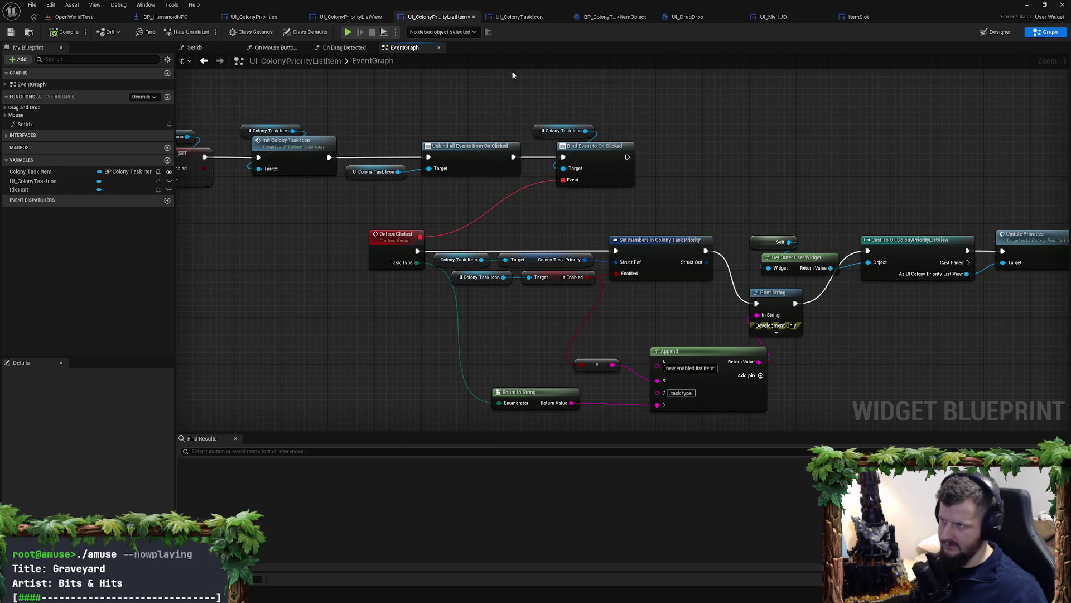
Step: Select and frame the Is Enabled, Append, Task Type and Call On Clicked nodes in UI_ColonyTaskIcon's graph
{"action": "left_click", "coordinate": [519, 16]}
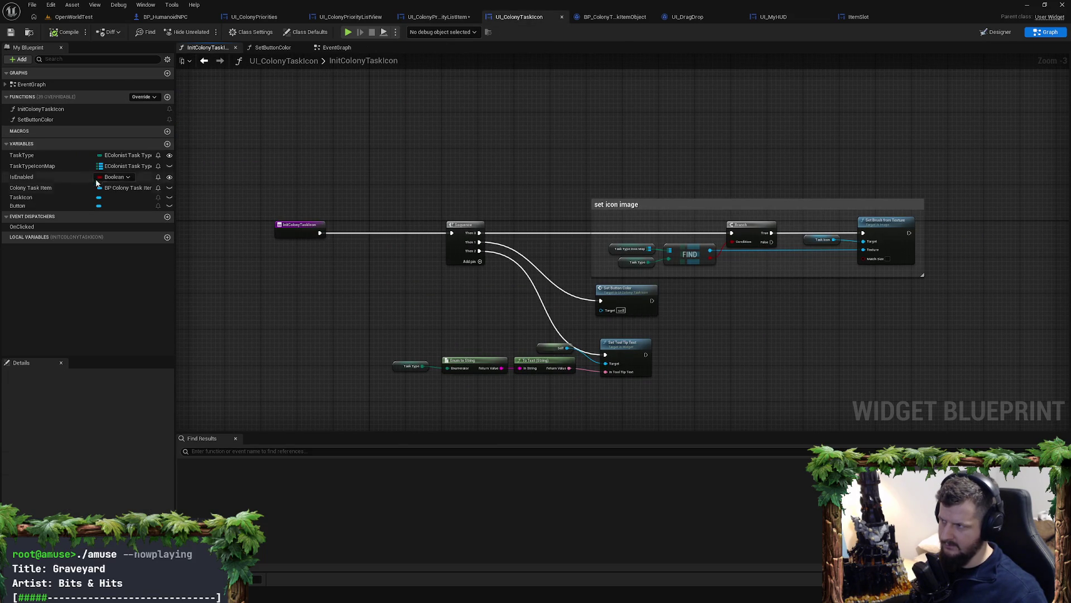
{"action": "left_click", "coordinate": [337, 47]}
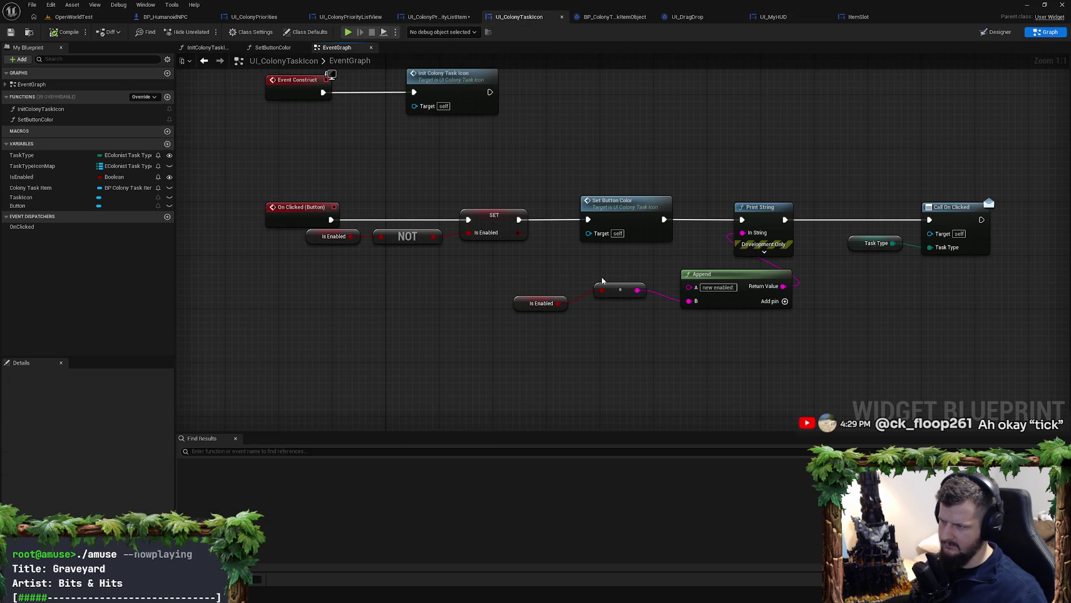
{"action": "left_click_drag", "start_coordinate": [499, 263], "coordinate": [749, 352]}
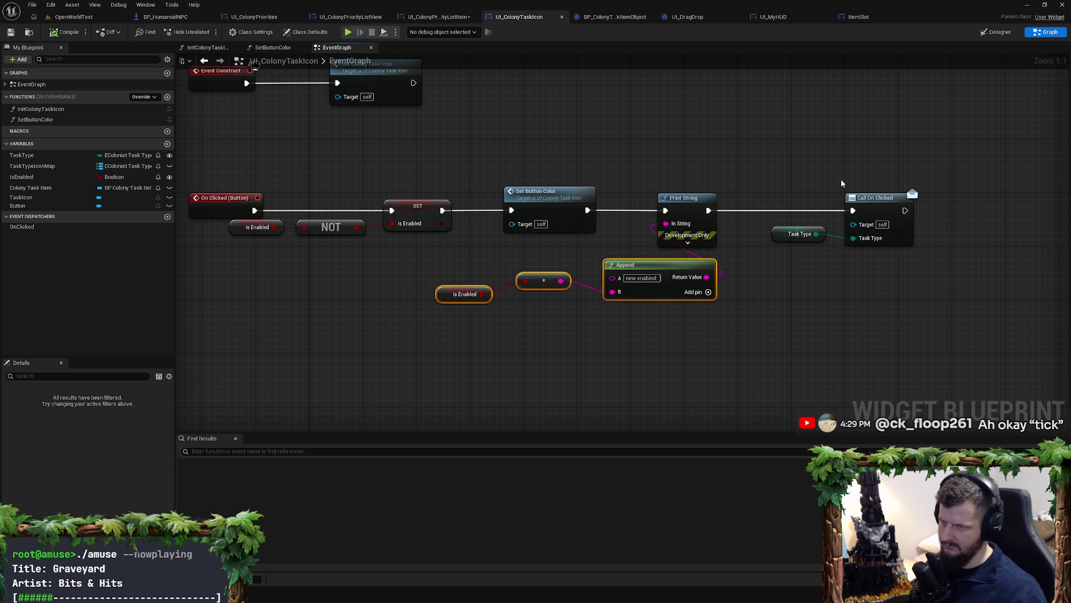
{"action": "left_click_drag", "start_coordinate": [841, 179], "coordinate": [792, 249]}
{"action": "key", "text": "Home"}
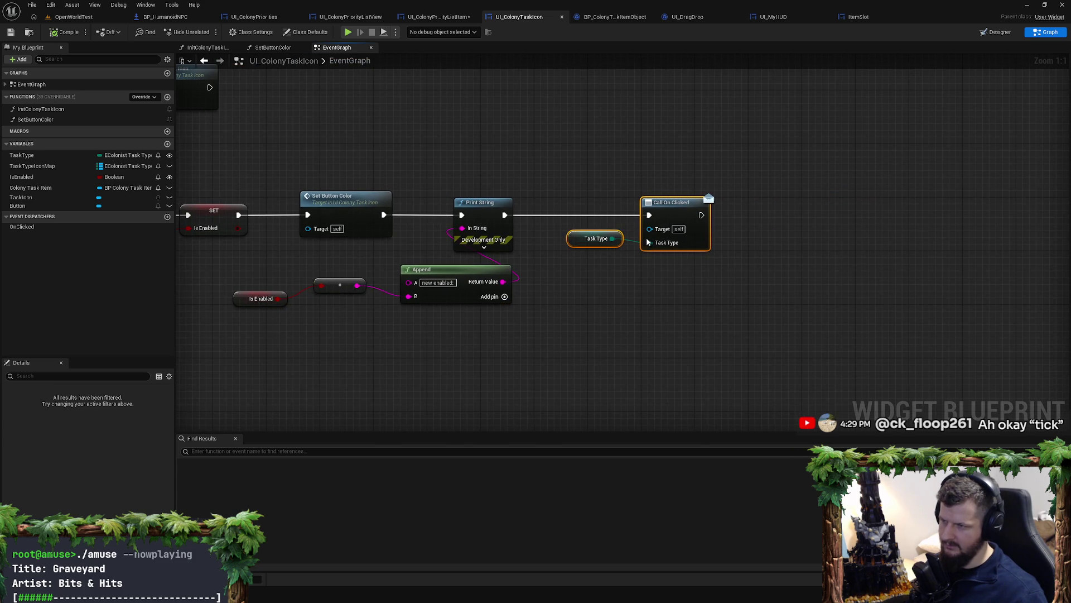
{"action": "key", "text": "Home"}
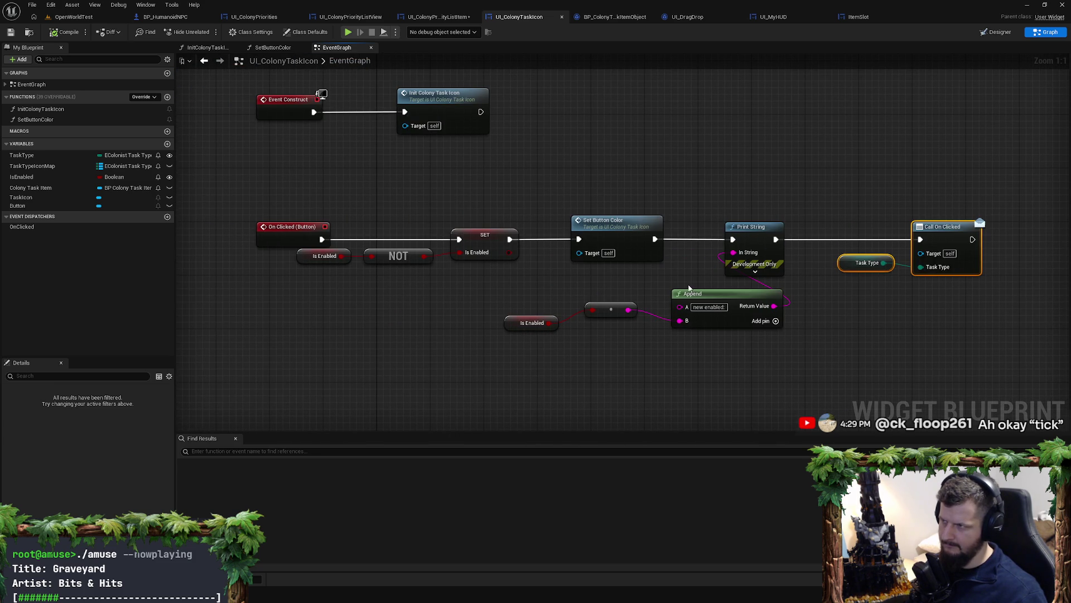
Step: Inspect the UI Colony Task Icon getter node and variable properties in the list item graph
{"action": "left_click", "coordinate": [438, 17]}
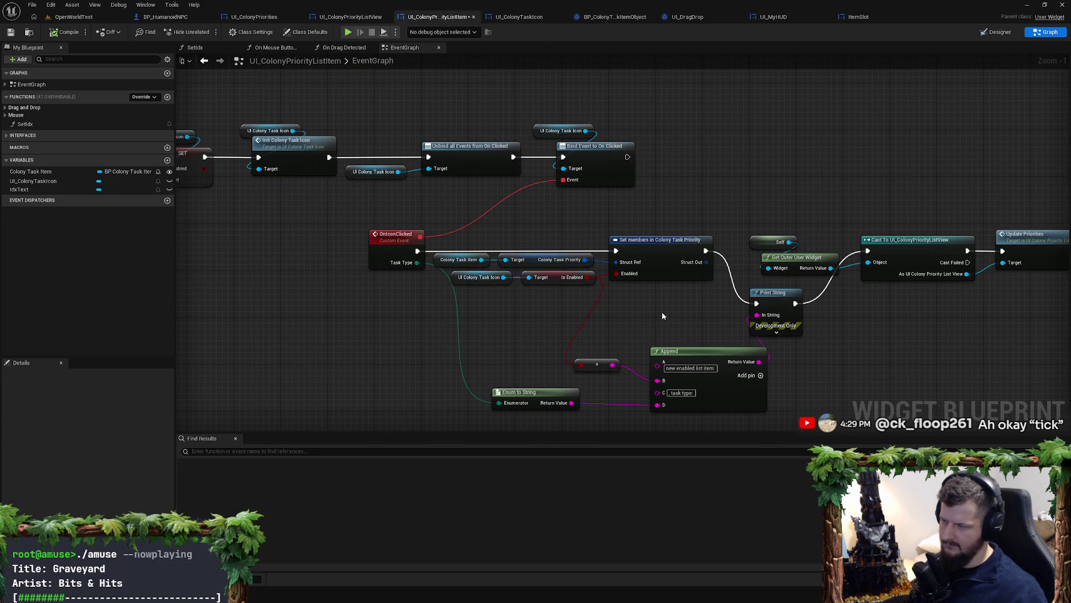
{"action": "left_click_drag", "start_coordinate": [522, 322], "coordinate": [521, 263]}
{"action": "left_click", "coordinate": [478, 218]}
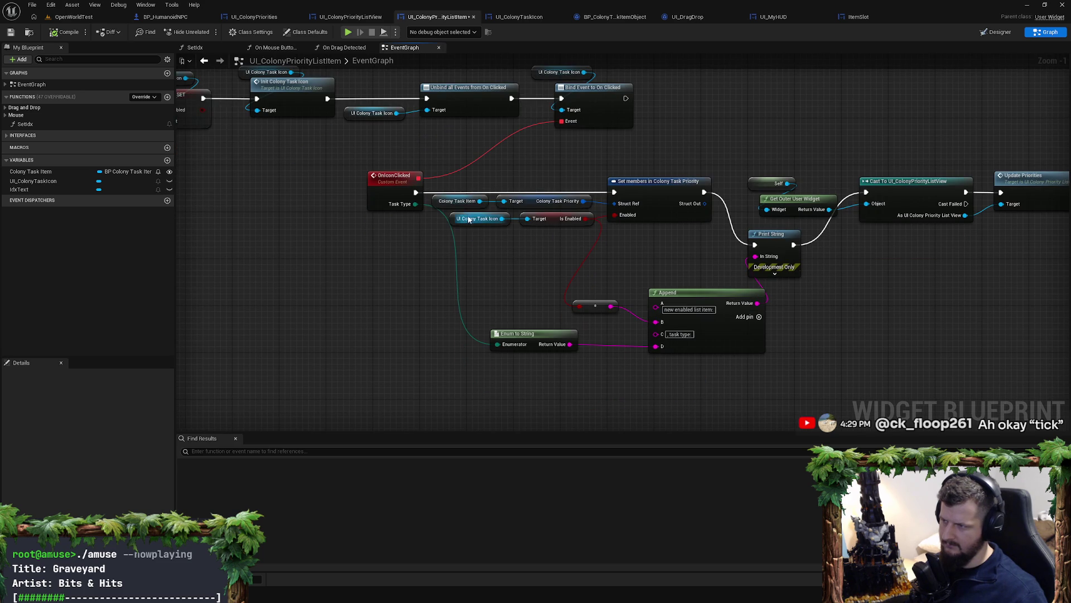
{"action": "scroll", "coordinate": [108, 401], "scroll_direction": "down", "scroll_amount": 2}
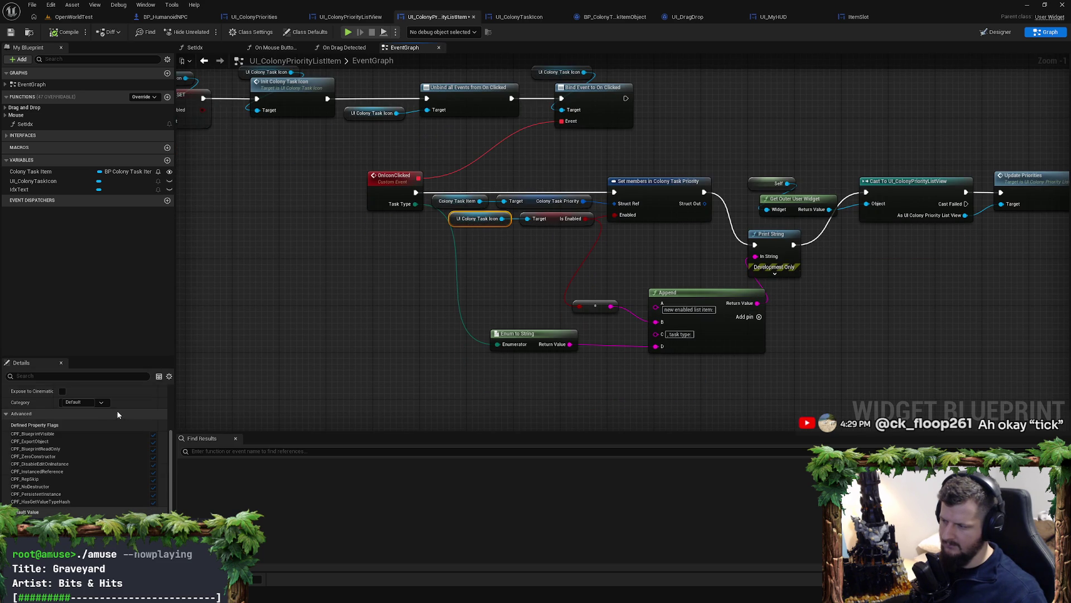
{"action": "left_click", "coordinate": [494, 223]}
{"action": "left_click", "coordinate": [504, 261]}
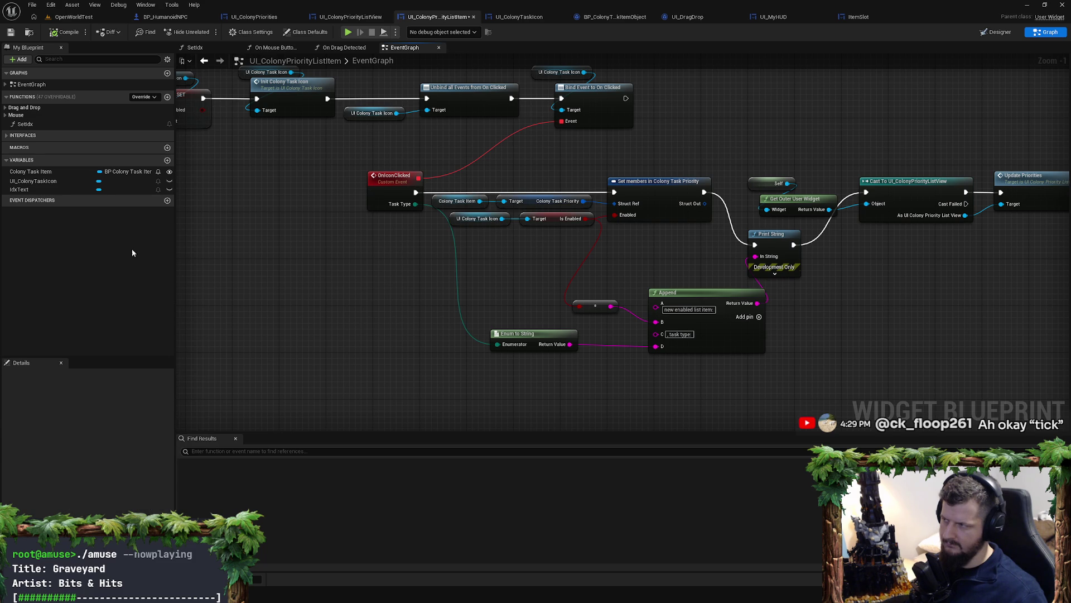
{"action": "left_click", "coordinate": [65, 182]}
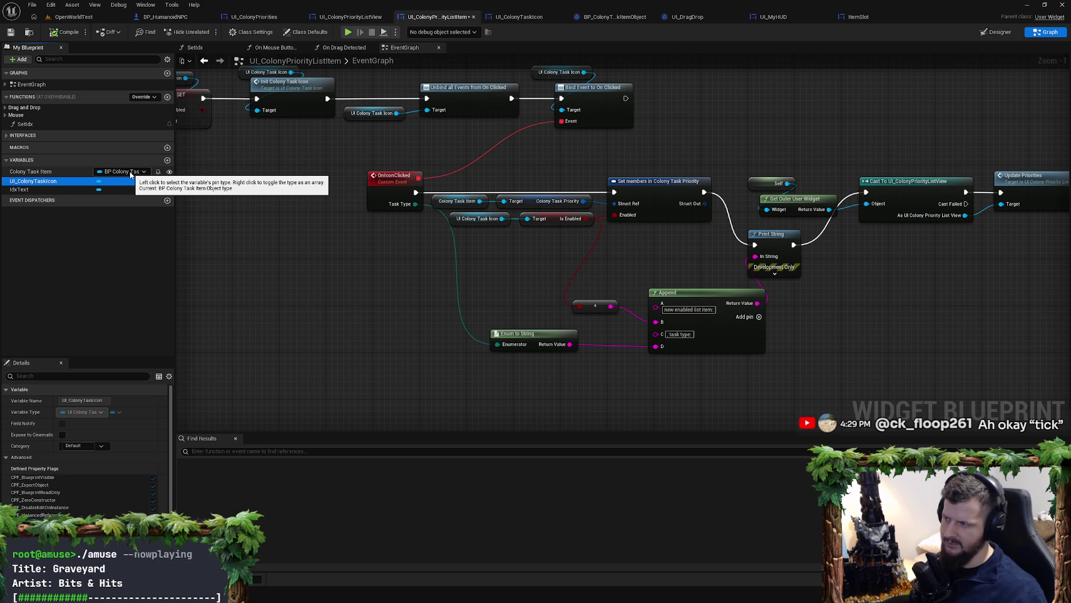
{"action": "scroll", "coordinate": [474, 274], "scroll_direction": "up", "scroll_amount": 1}
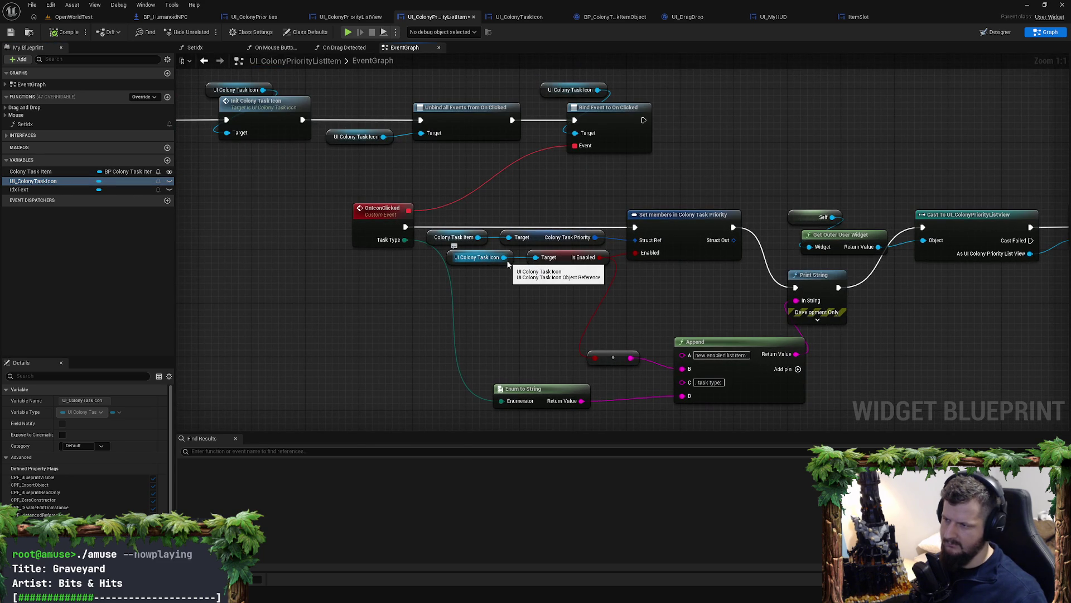
Step: Look over the SET, Init Colony Task Icon, RefreshColonyPriorityListItem and OnIconClicked nodes
{"action": "left_click_drag", "start_coordinate": [500, 278], "coordinate": [456, 277]}
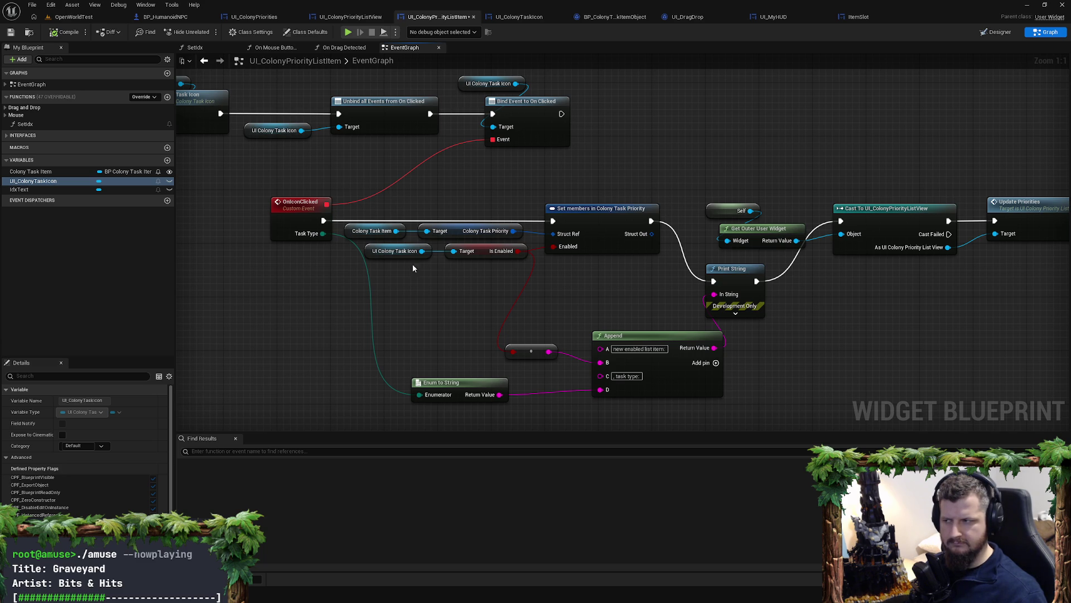
{"action": "mouse_move", "coordinate": [282, 274]}
{"action": "left_mouse_down"}
{"action": "mouse_move", "coordinate": [780, 313]}
{"action": "mouse_move", "coordinate": [480, 297]}
{"action": "mouse_move", "coordinate": [845, 306]}
{"action": "left_mouse_up"}
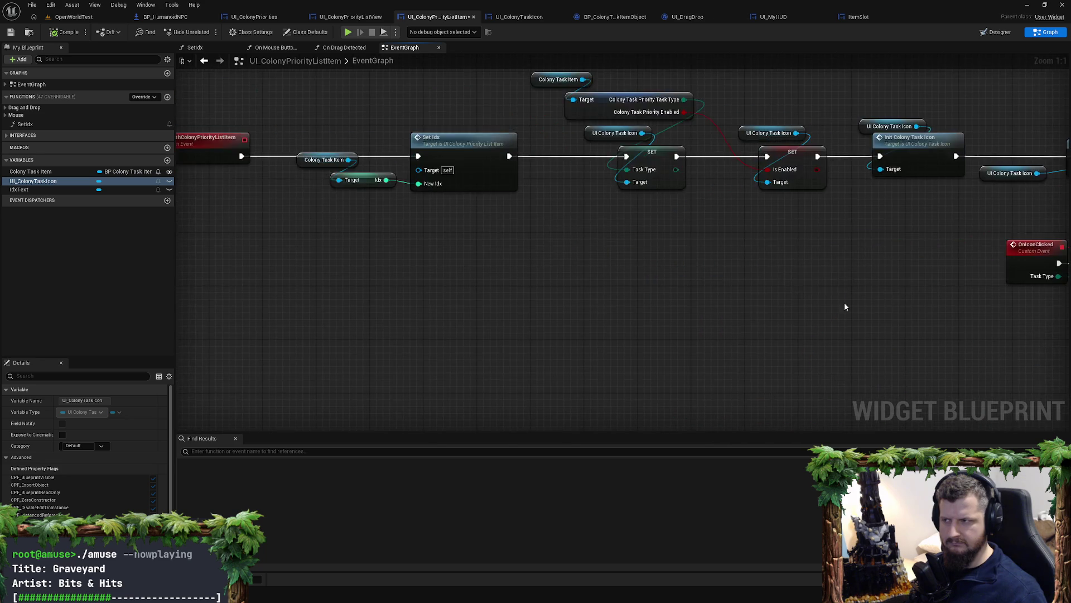
{"action": "mouse_move", "coordinate": [451, 294]}
{"action": "left_mouse_down"}
{"action": "mouse_move", "coordinate": [792, 302]}
{"action": "mouse_move", "coordinate": [637, 284]}
{"action": "mouse_move", "coordinate": [526, 337]}
{"action": "mouse_move", "coordinate": [350, 234]}
{"action": "left_mouse_up"}
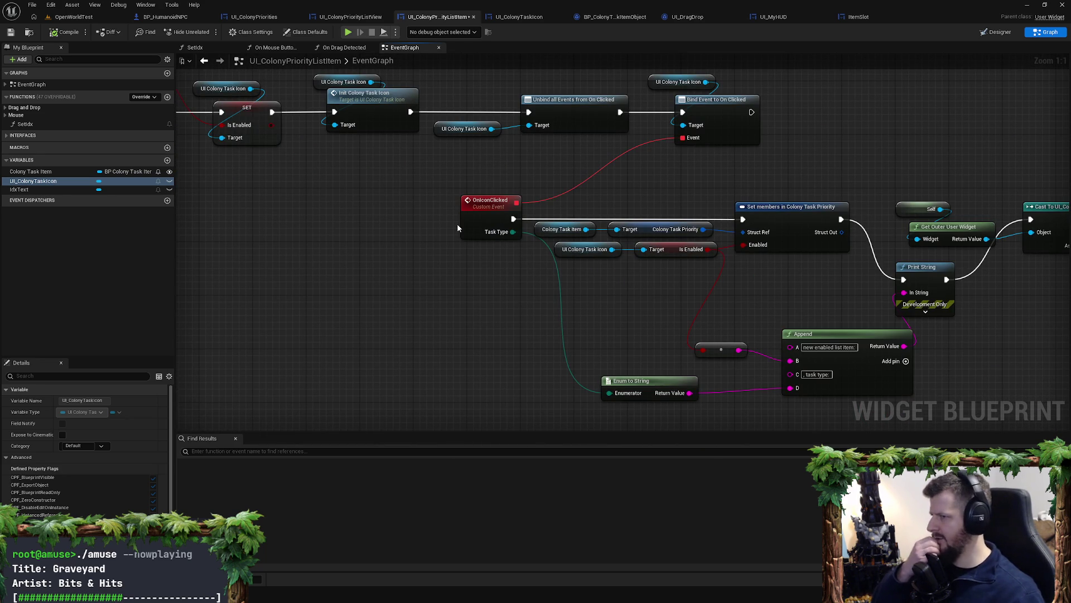
{"action": "left_click", "coordinate": [491, 227]}
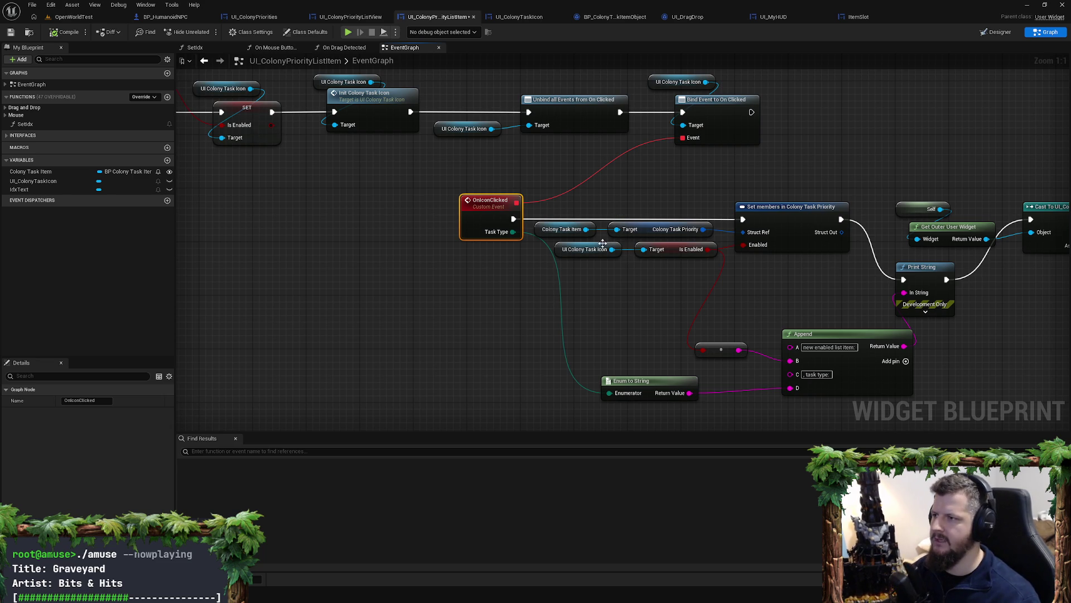
{"action": "left_click", "coordinate": [448, 241]}
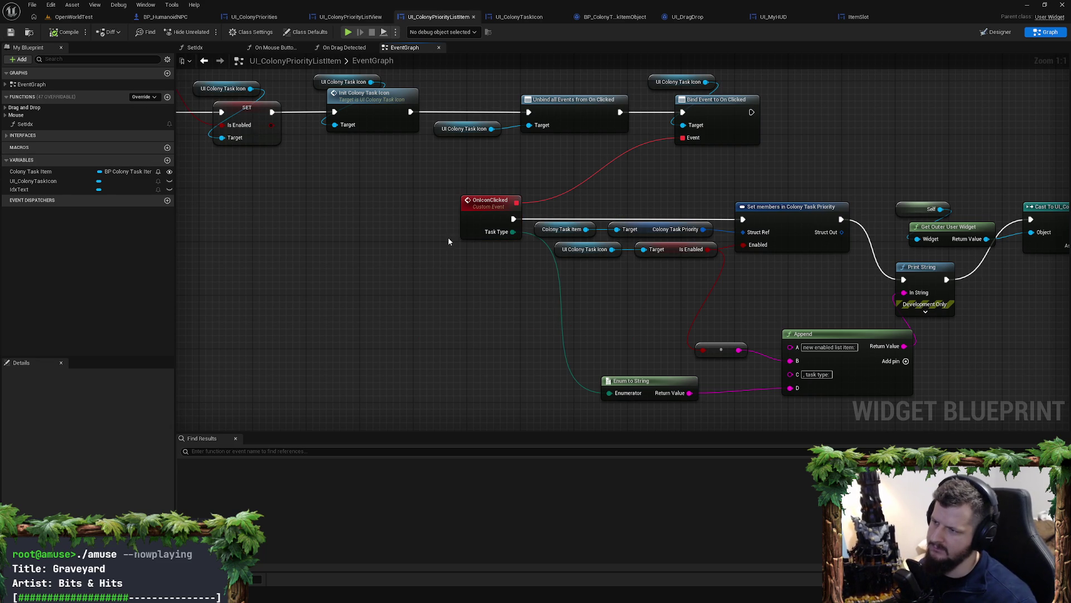
Step: Search all blueprints for references to Bind Event to On Clicked
{"action": "right_click", "coordinate": [713, 110]}
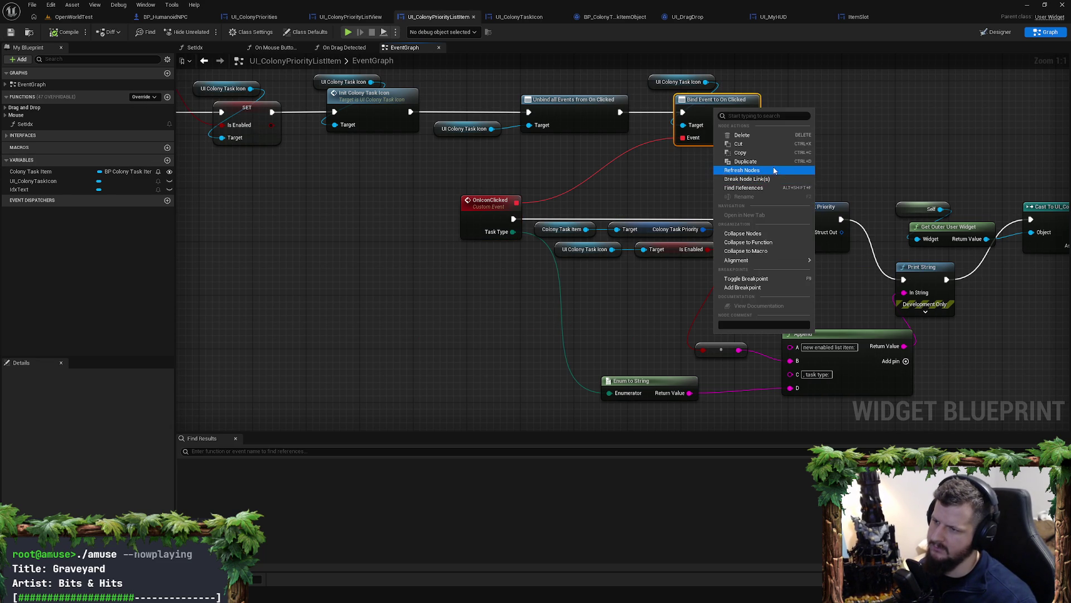
{"action": "mouse_move", "coordinate": [761, 263]}
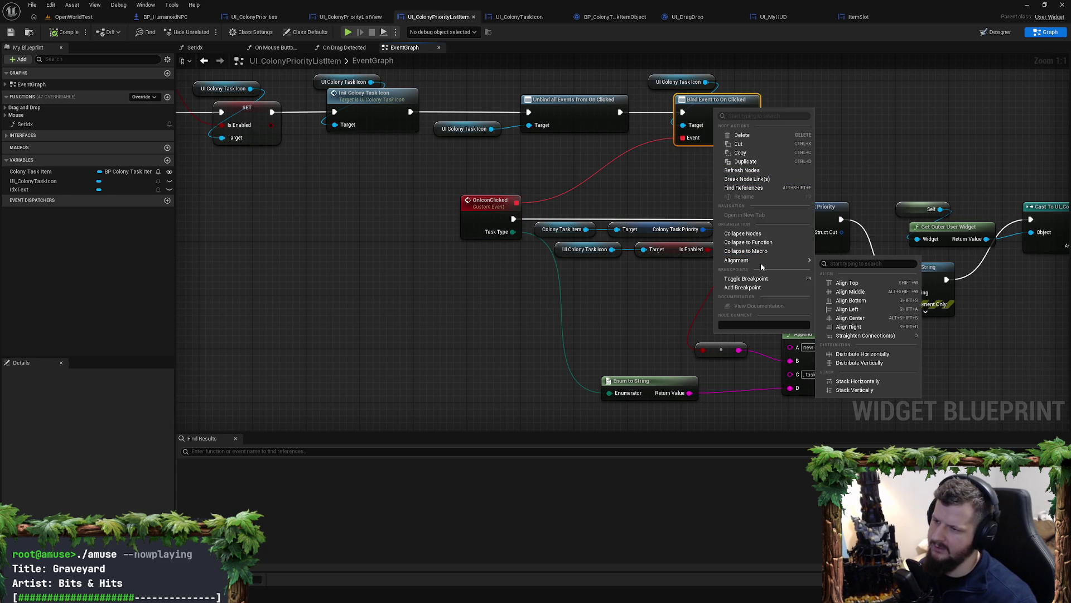
{"action": "left_click", "coordinate": [766, 189]}
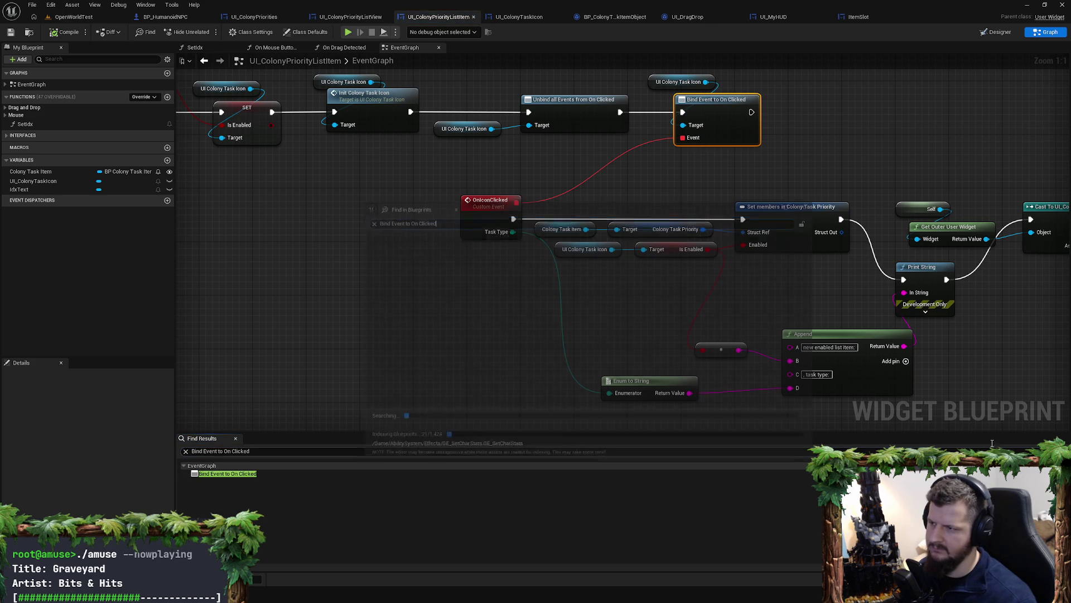
{"action": "left_click", "coordinate": [816, 451]}
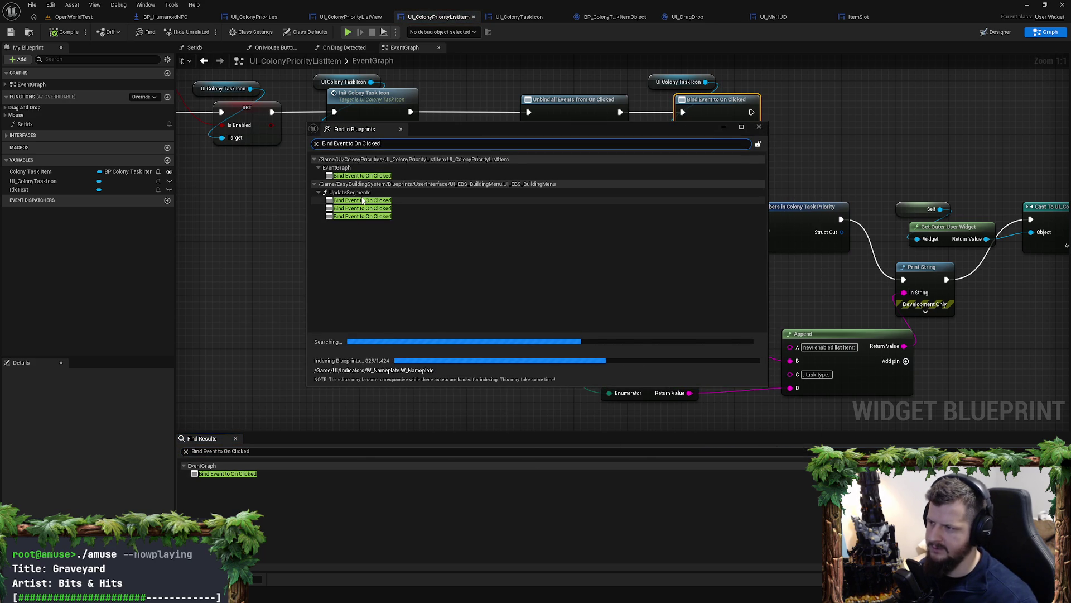
Step: Check the building menu's UpdateSegments usage, close it, and open UI_AreaPanel's Refresh Tasks usage
{"action": "left_click", "coordinate": [362, 200]}
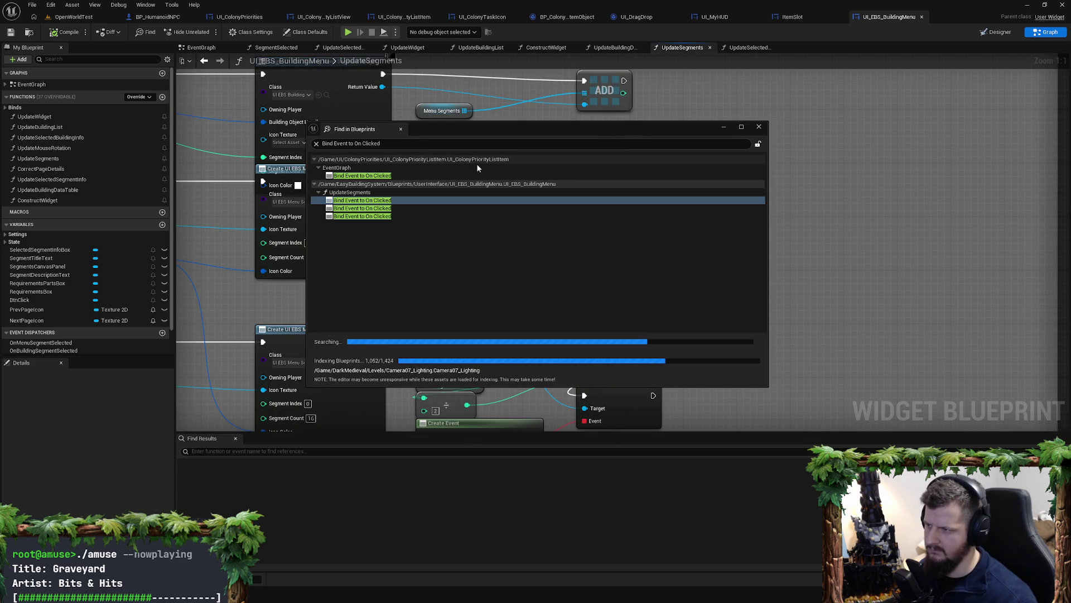
{"action": "left_click", "coordinate": [922, 17]}
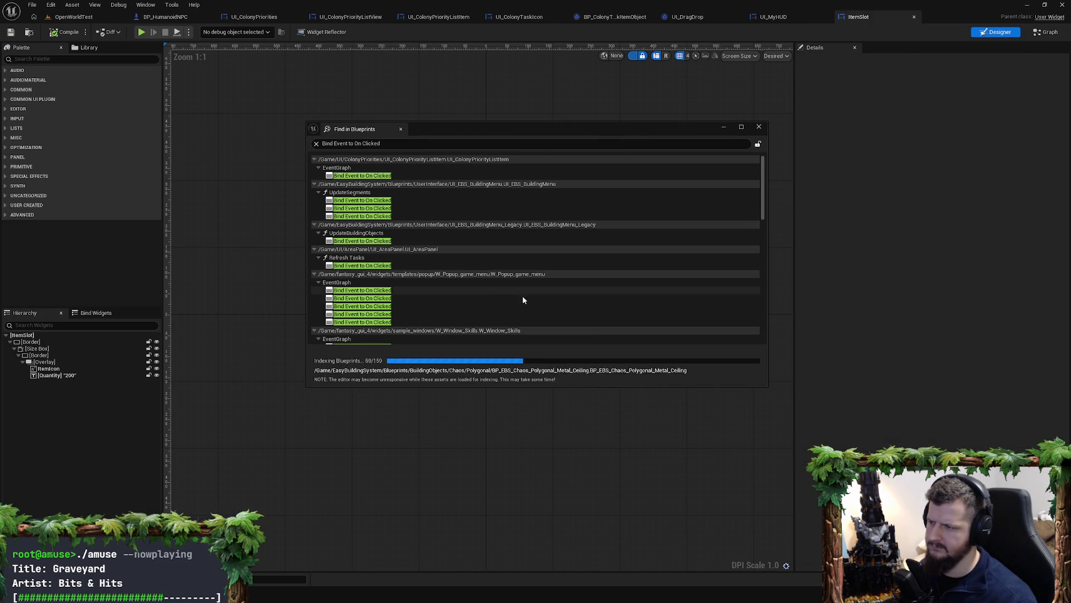
{"action": "left_click", "coordinate": [382, 266]}
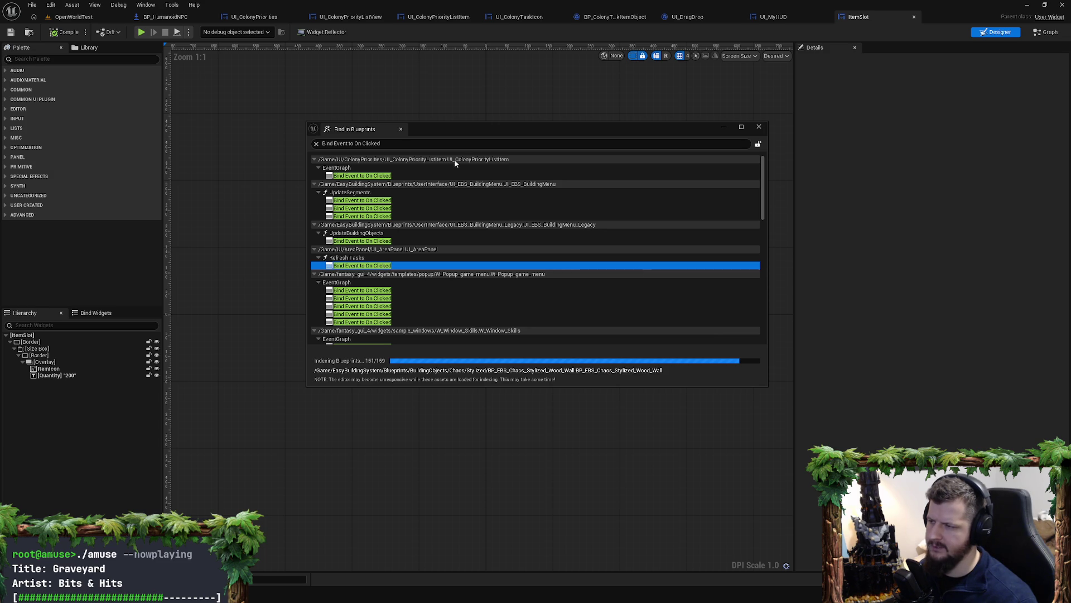
{"action": "left_click_drag", "start_coordinate": [504, 126], "coordinate": [555, 418]}
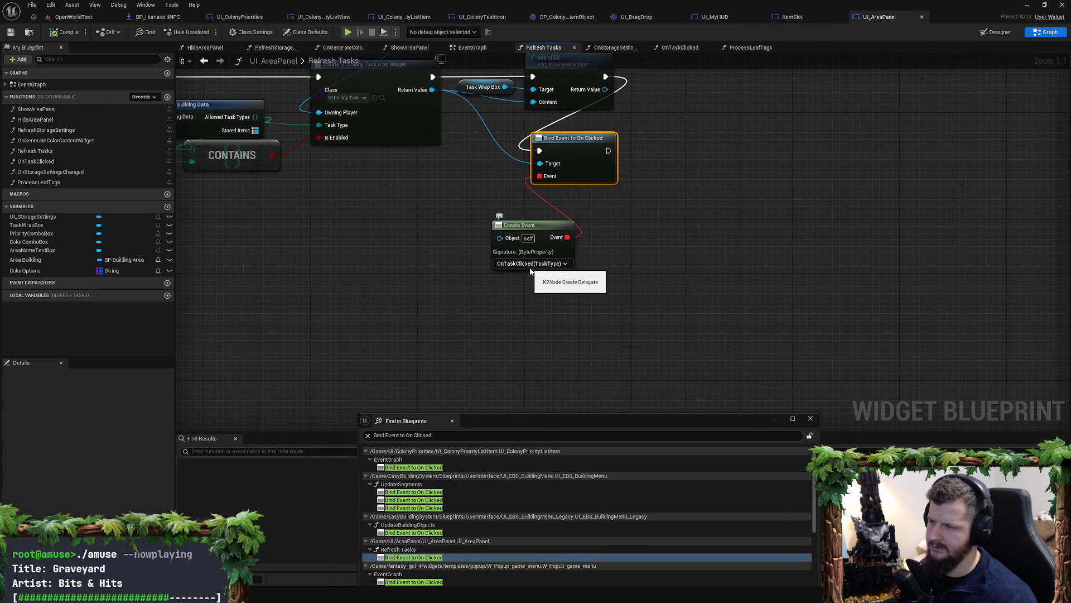
Step: Open UI_AreaPanel's OnTaskClicked function and view its add/remove task type logic
{"action": "double_click", "coordinate": [66, 165]}
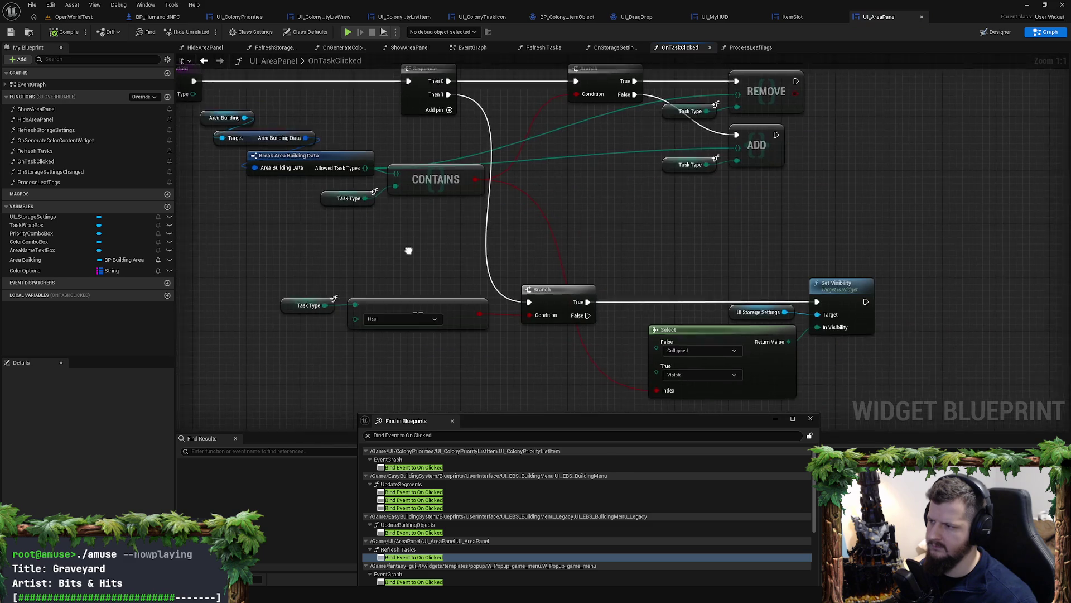
{"action": "mouse_move", "coordinate": [408, 251]}
{"action": "left_mouse_down"}
{"action": "mouse_move", "coordinate": [454, 272]}
{"action": "mouse_move", "coordinate": [411, 173]}
{"action": "mouse_move", "coordinate": [456, 260]}
{"action": "left_mouse_up"}
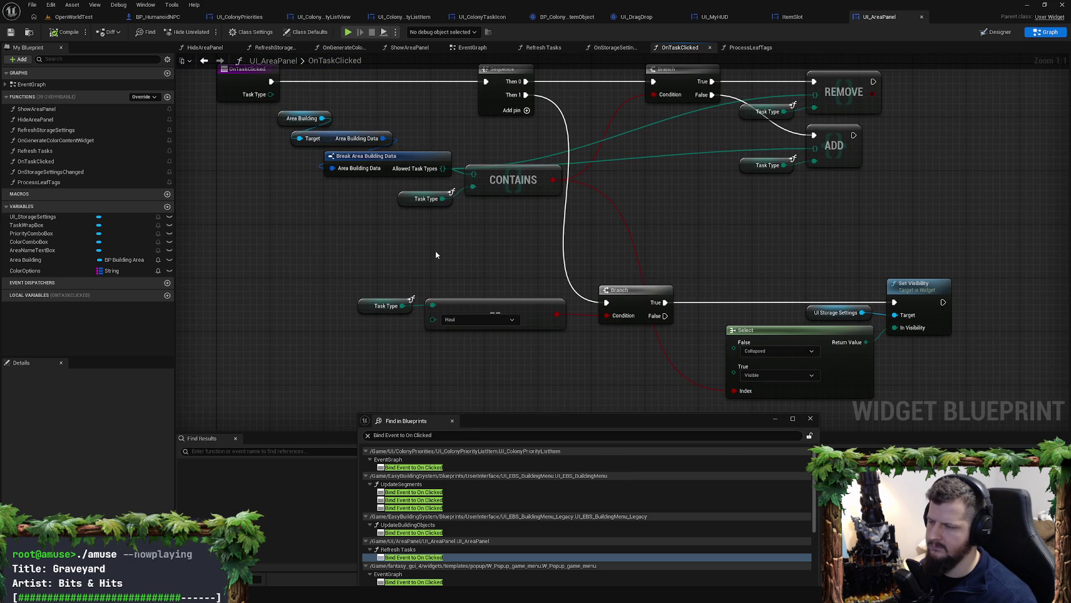
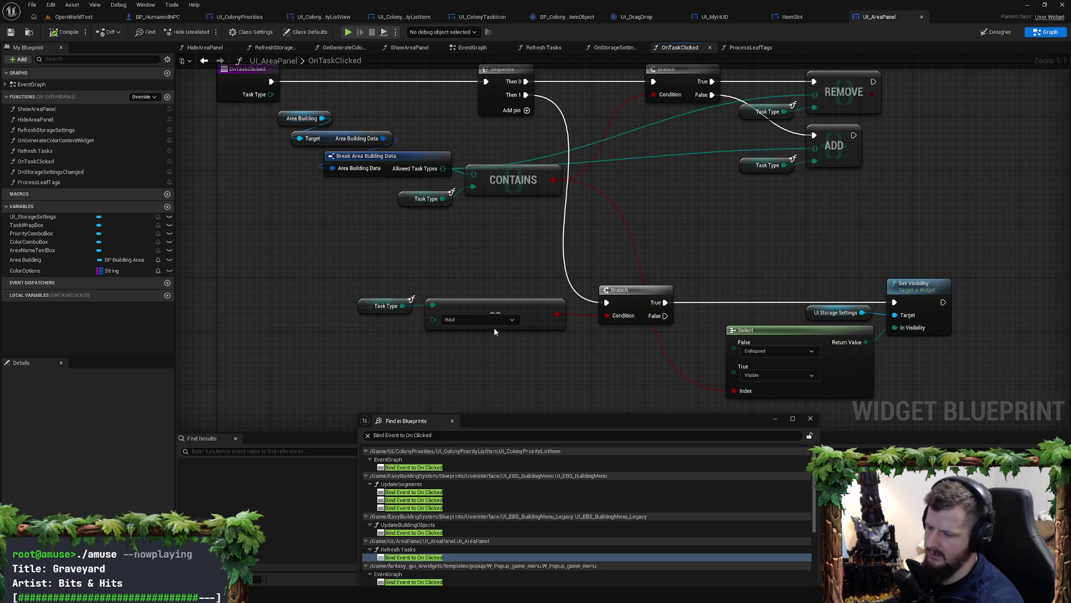
Step: Scroll through the Bind Event to On Clicked search results, close them, and pan the OnTaskClicked graph into view
{"action": "left_click_drag", "start_coordinate": [586, 424], "coordinate": [523, 171]}
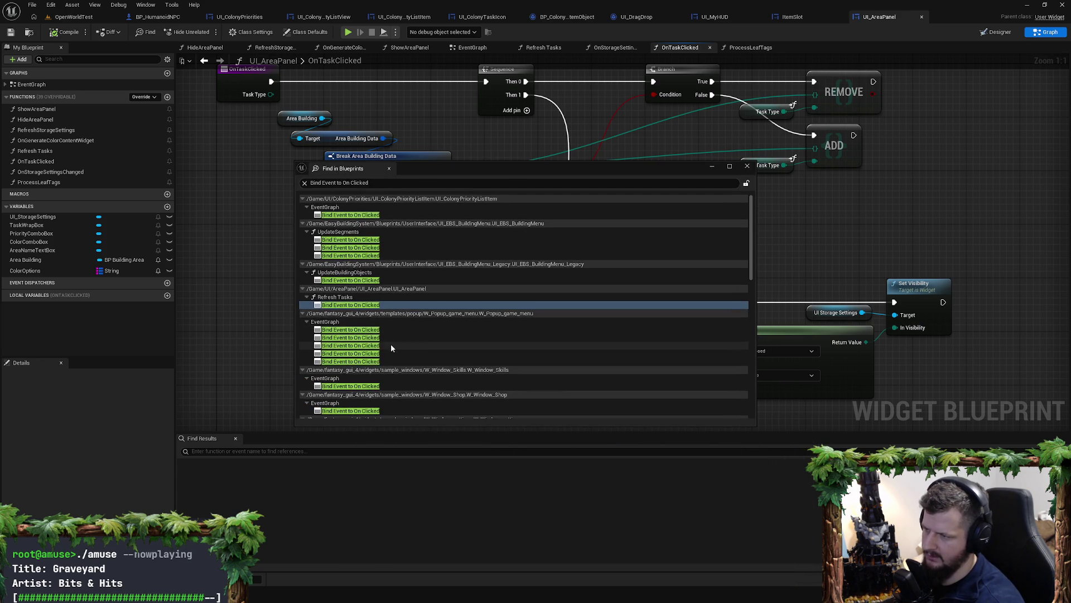
{"action": "scroll", "coordinate": [390, 344], "scroll_direction": "down", "scroll_amount": 3}
{"action": "scroll", "coordinate": [393, 346], "scroll_direction": "down", "scroll_amount": 12}
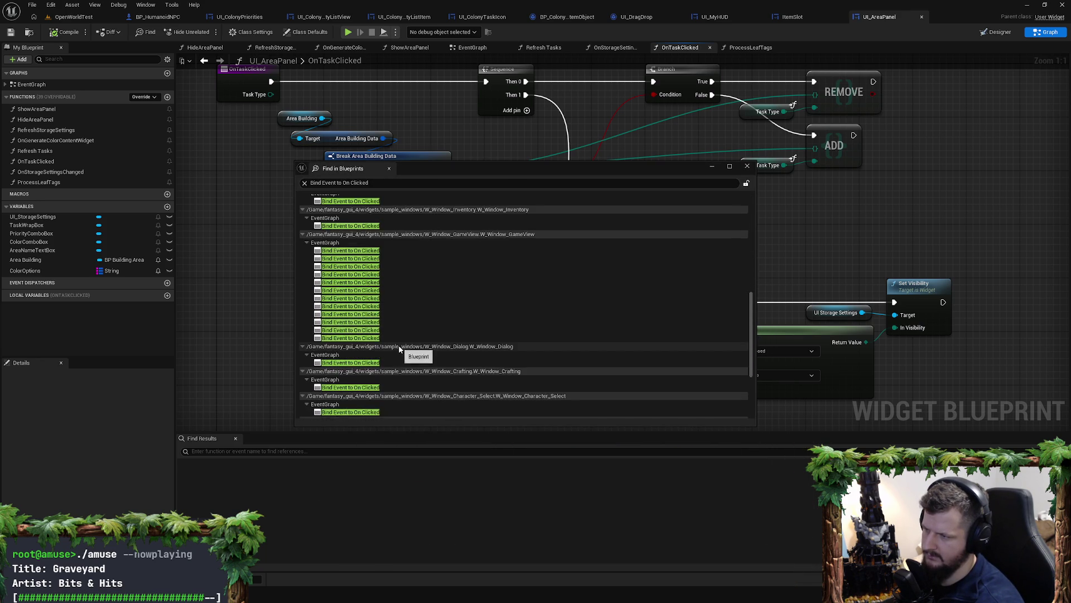
{"action": "scroll", "coordinate": [401, 349], "scroll_direction": "down", "scroll_amount": 2}
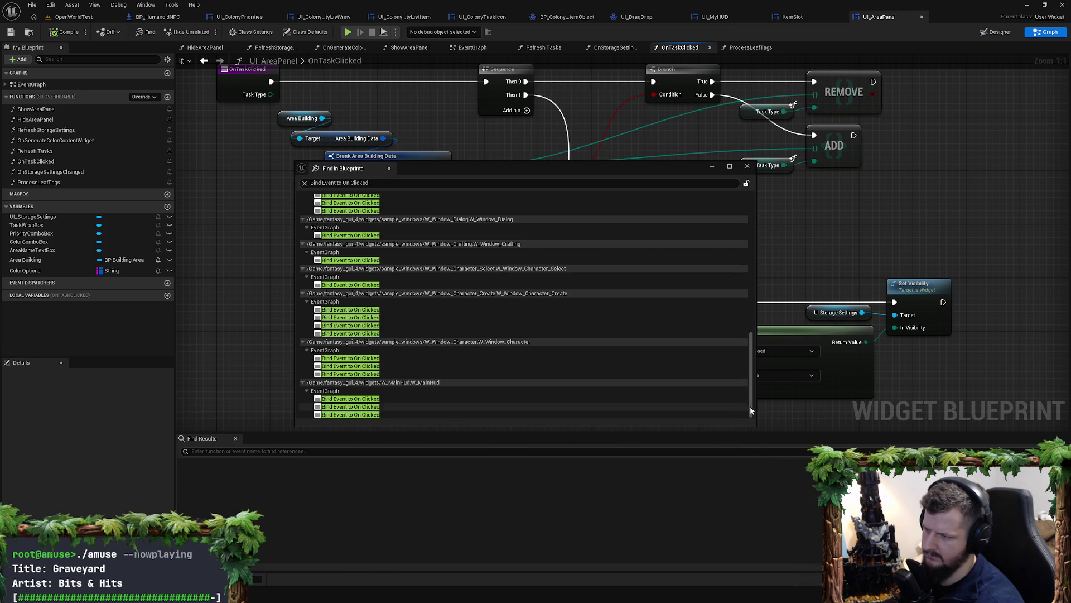
{"action": "left_click_drag", "start_coordinate": [751, 403], "coordinate": [755, 217]}
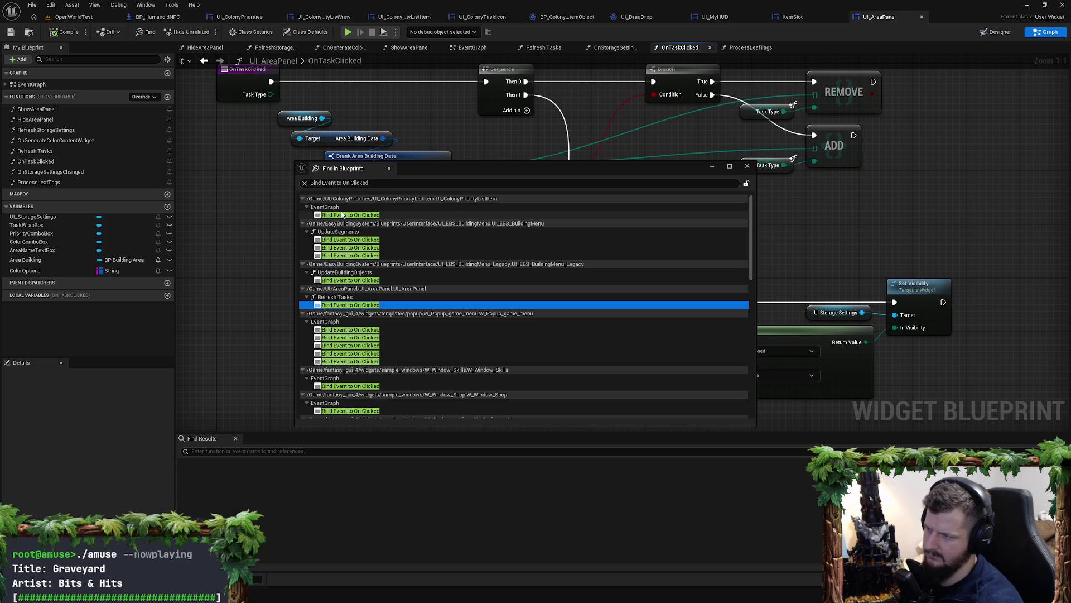
{"action": "left_click", "coordinate": [748, 165]}
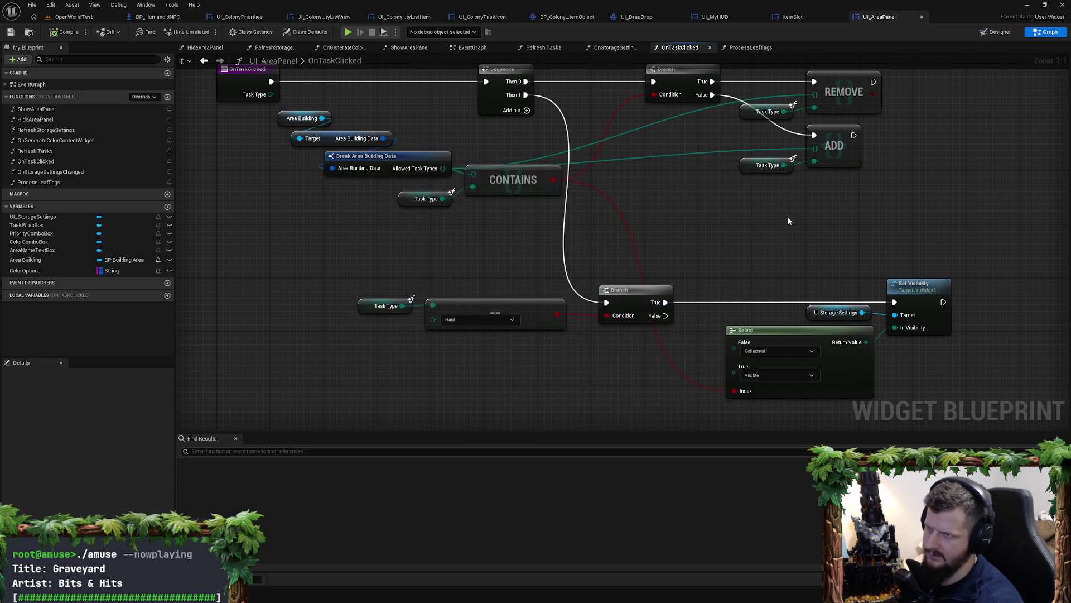
{"action": "left_click_drag", "start_coordinate": [788, 216], "coordinate": [723, 289]}
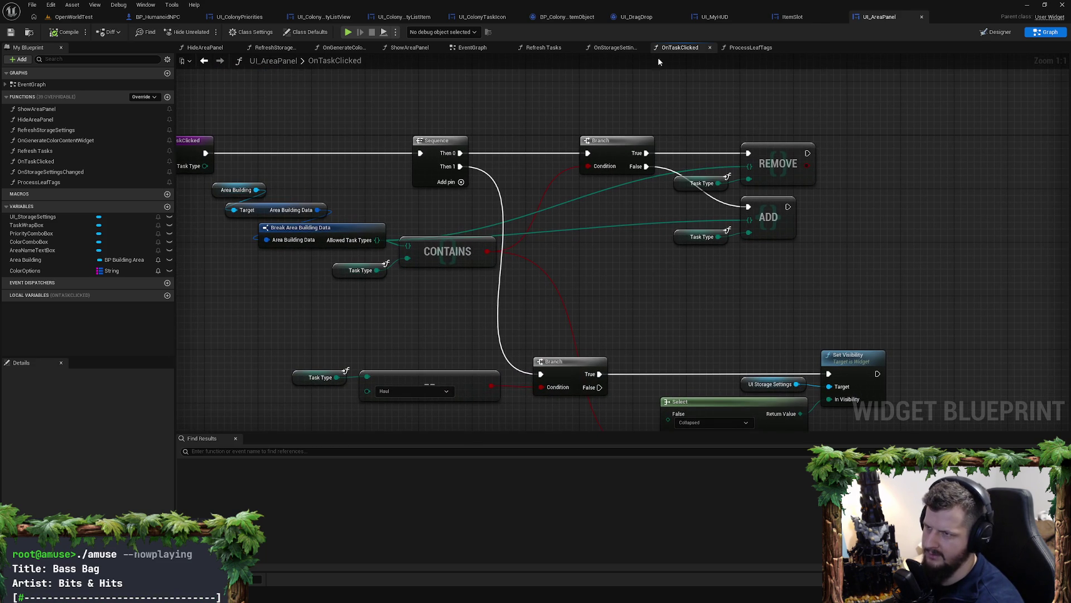
Step: In UI_ColonyPriorityListItem, add a NOT Boolean node off the task icon's Is Enabled value
{"action": "left_click", "coordinate": [630, 17]}
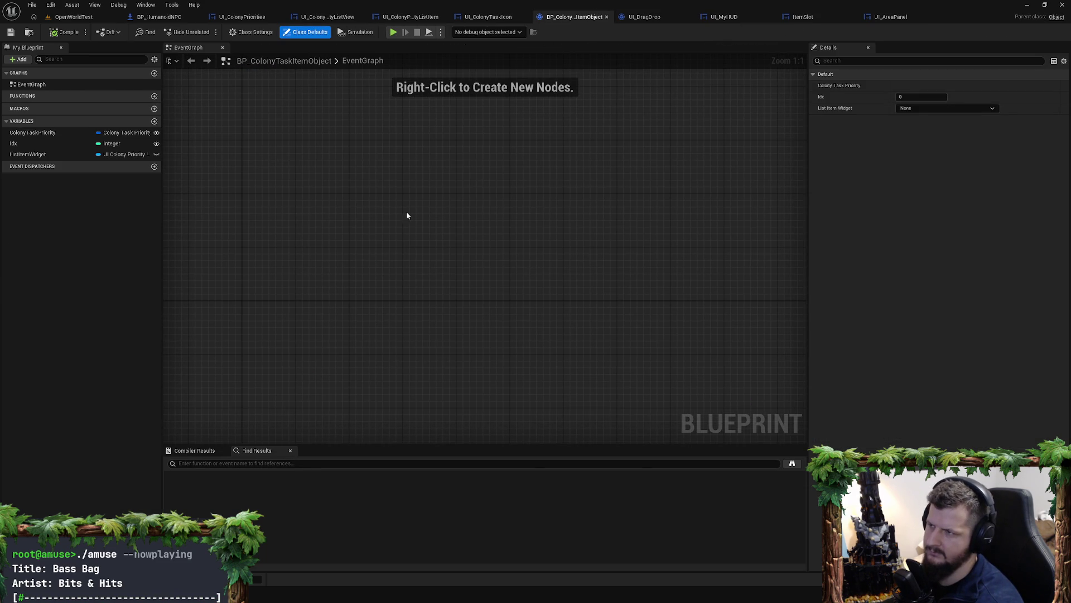
{"action": "left_click", "coordinate": [484, 17]}
{"action": "left_click", "coordinate": [404, 17]}
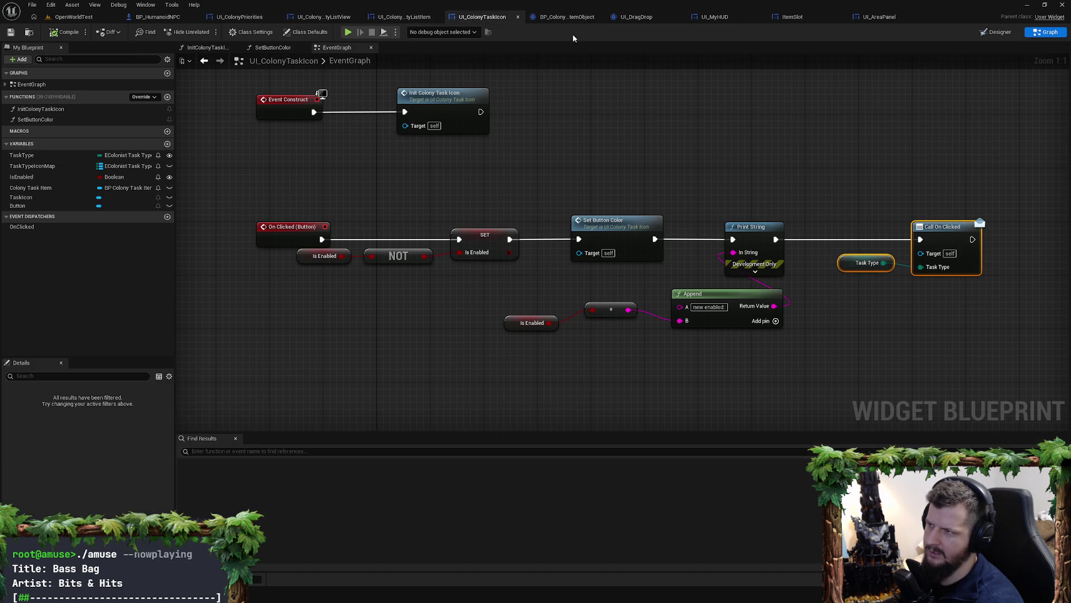
{"action": "left_click_drag", "start_coordinate": [510, 223], "coordinate": [510, 267]}
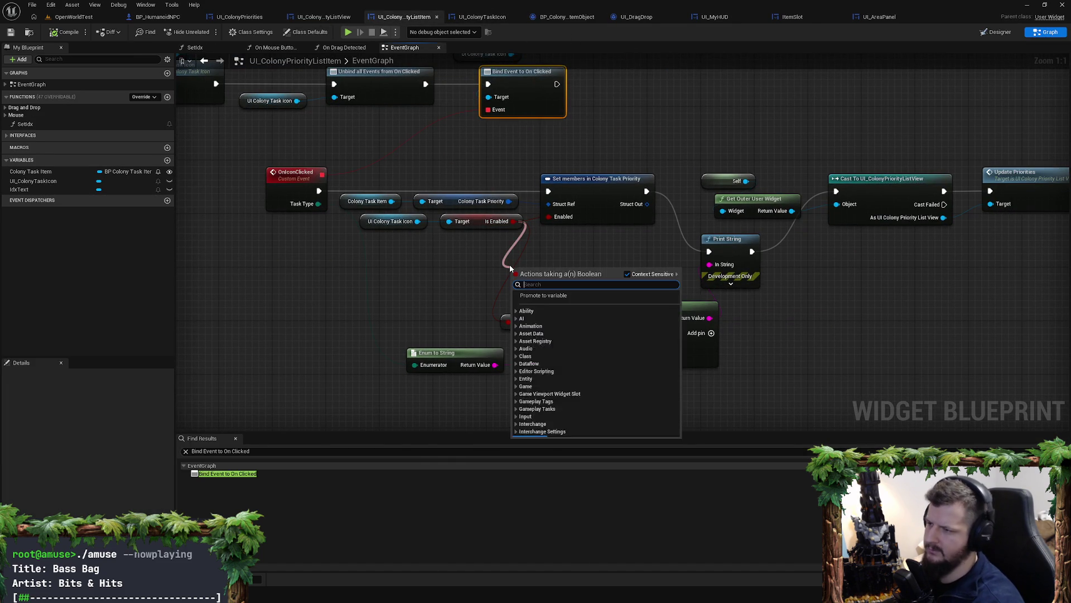
{"action": "type", "text": "not bvoo"}
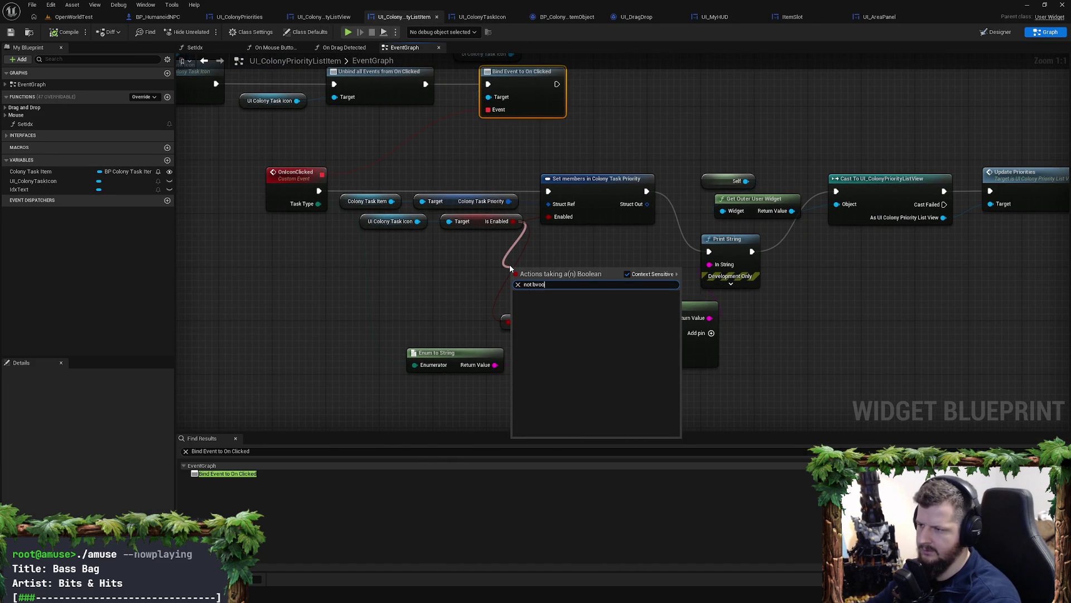
{"action": "key", "text": "BackSpace"}
{"action": "type", "text": "oo"}
{"action": "left_click", "coordinate": [538, 294]}
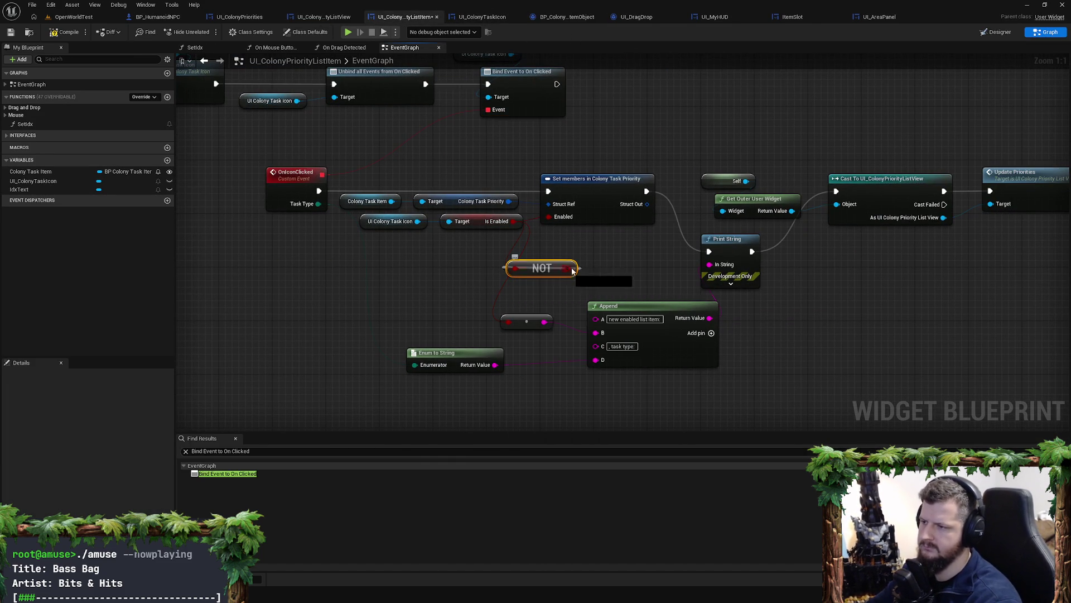
Step: Wire the inverted value into Enabled and the Append debug string, then start Play in Editor
{"action": "left_click_drag", "start_coordinate": [567, 269], "coordinate": [550, 219]}
{"action": "mouse_move", "coordinate": [541, 268]}
{"action": "left_mouse_down"}
{"action": "mouse_move", "coordinate": [555, 290]}
{"action": "mouse_move", "coordinate": [529, 268]}
{"action": "mouse_move", "coordinate": [532, 319]}
{"action": "left_mouse_up"}
{"action": "left_click_drag", "start_coordinate": [555, 269], "coordinate": [510, 322]}
{"action": "key", "text": "alt+p"}
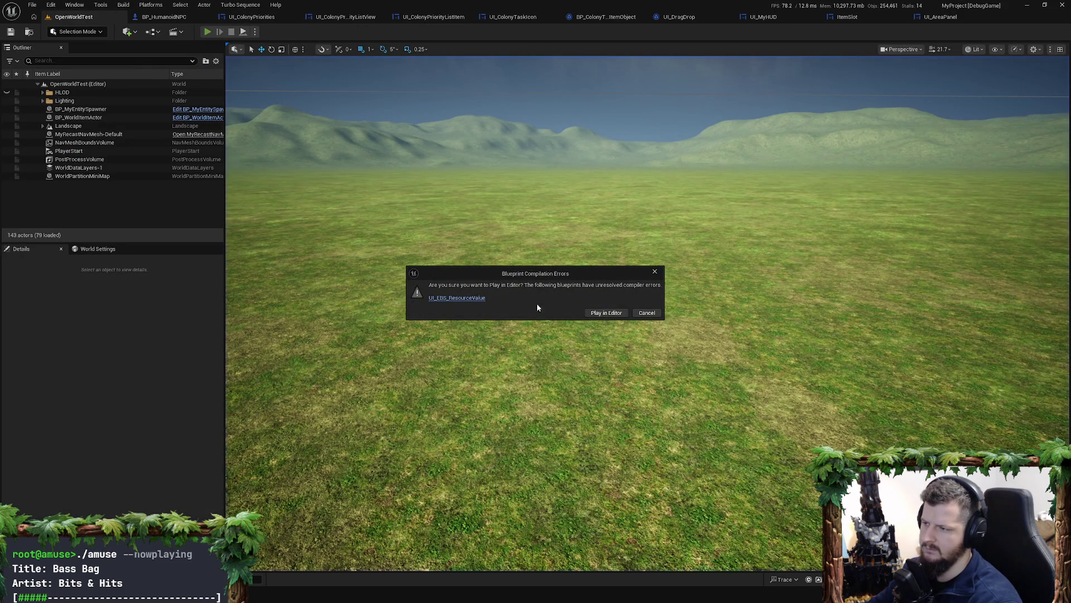
Step: In the NPC's Colony Priorities panel, turn Construct off and drag it to slot 2 behind Forage
{"action": "left_click", "coordinate": [610, 314]}
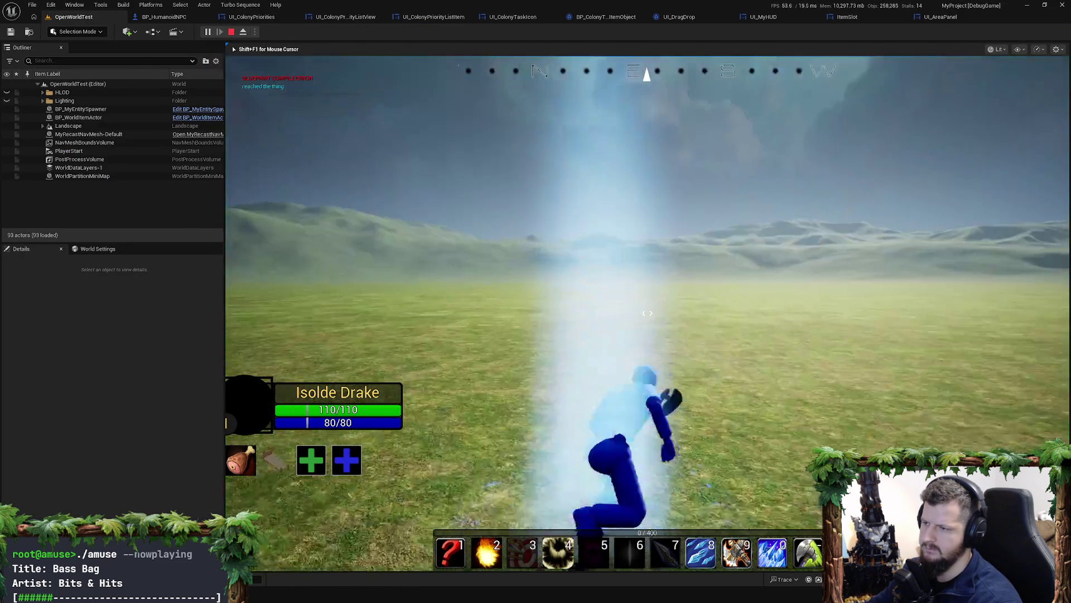
{"action": "key", "text": "w"}
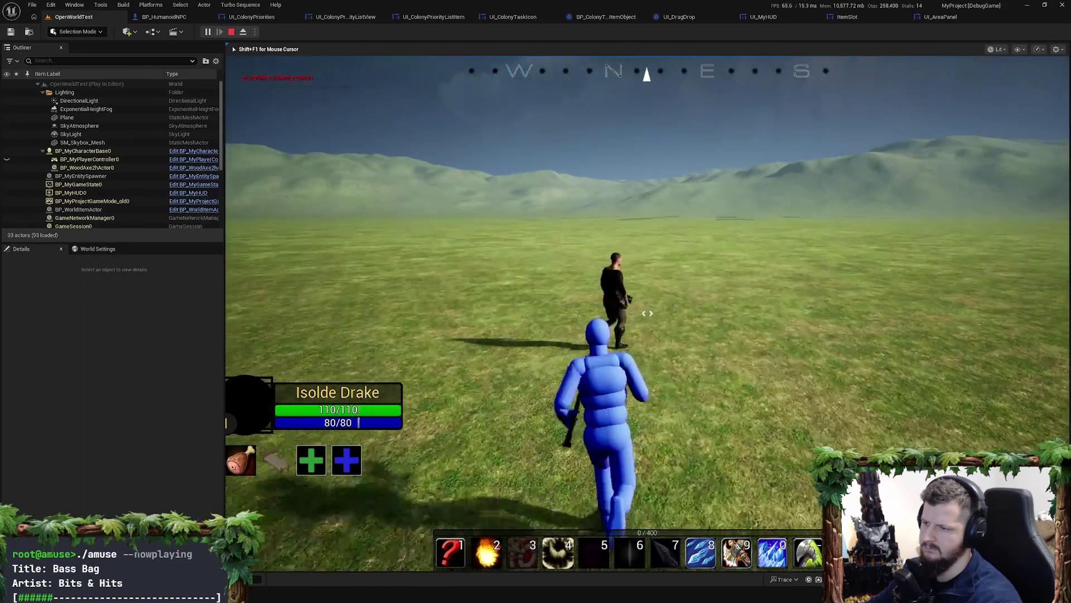
{"action": "key", "text": "e"}
{"action": "scroll", "coordinate": [647, 312], "scroll_direction": "down", "scroll_amount": 4}
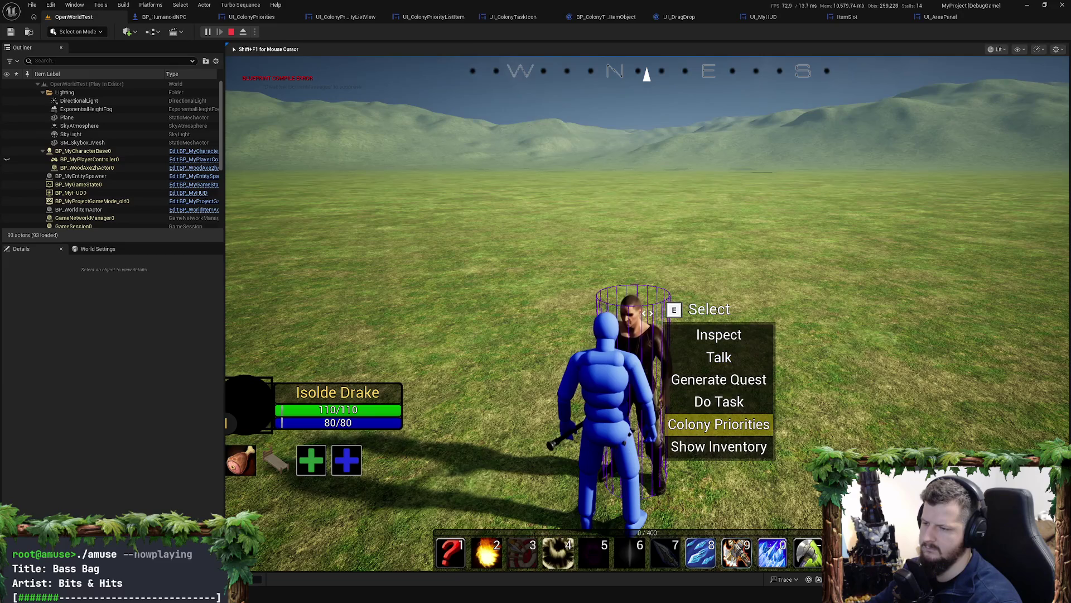
{"action": "key", "text": "e"}
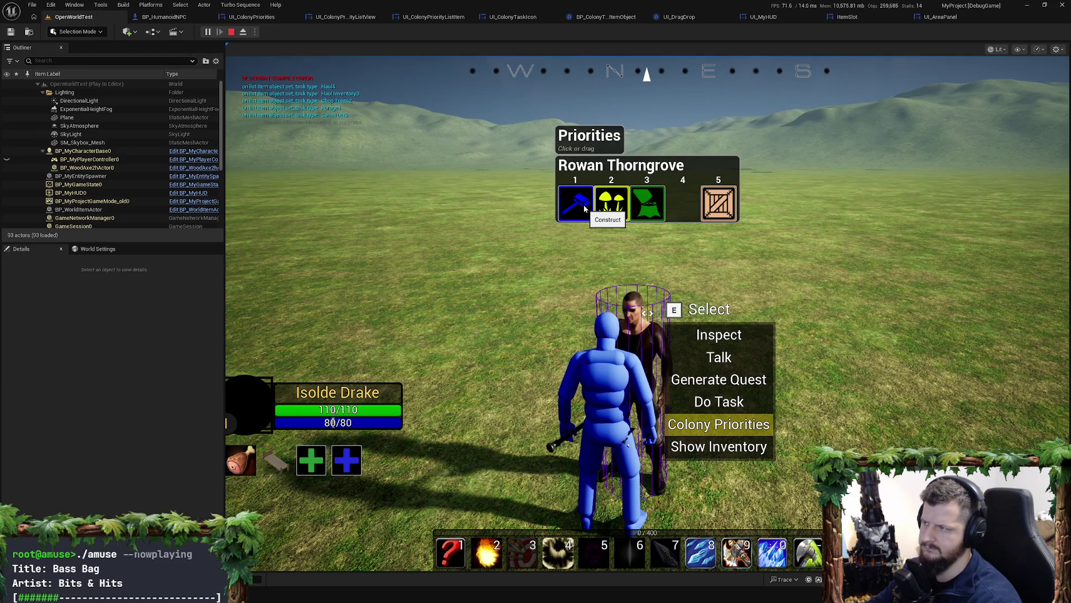
{"action": "left_click", "coordinate": [584, 208]}
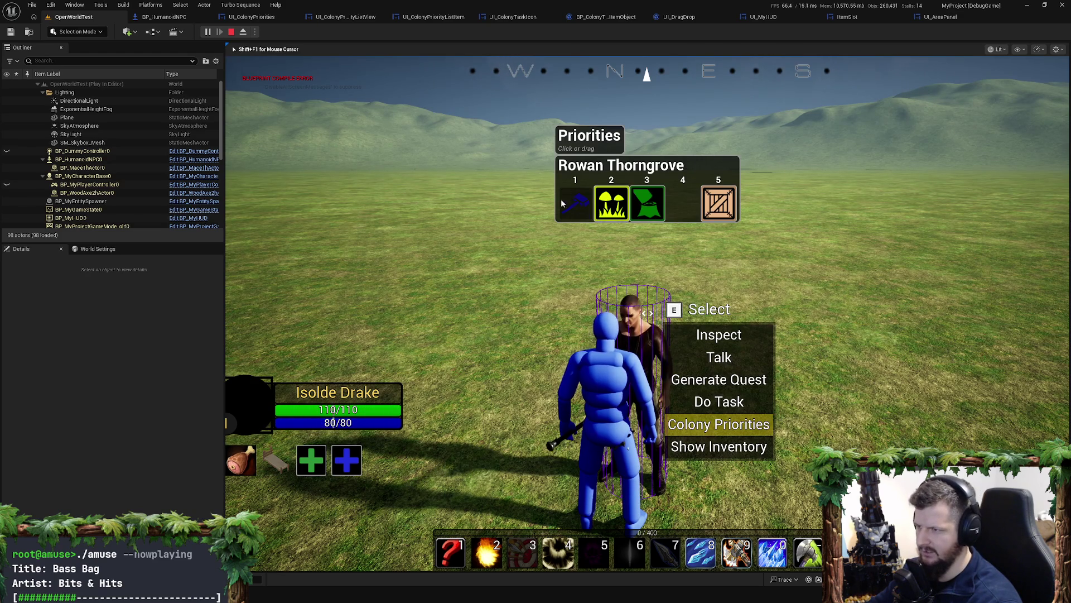
{"action": "mouse_move", "coordinate": [559, 202]}
{"action": "left_mouse_down"}
{"action": "mouse_move", "coordinate": [670, 207]}
{"action": "mouse_move", "coordinate": [574, 206]}
{"action": "mouse_move", "coordinate": [608, 212]}
{"action": "mouse_move", "coordinate": [604, 220]}
{"action": "left_mouse_up"}
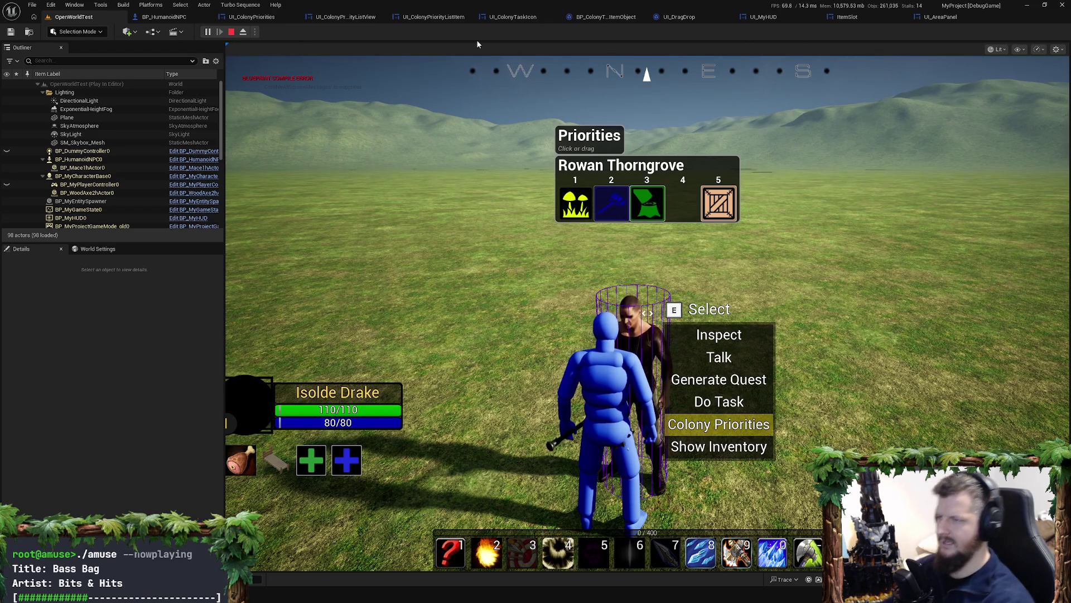
Step: Stop playing and shift the Enum to String node rightward in the list item graph
{"action": "key", "text": "Escape"}
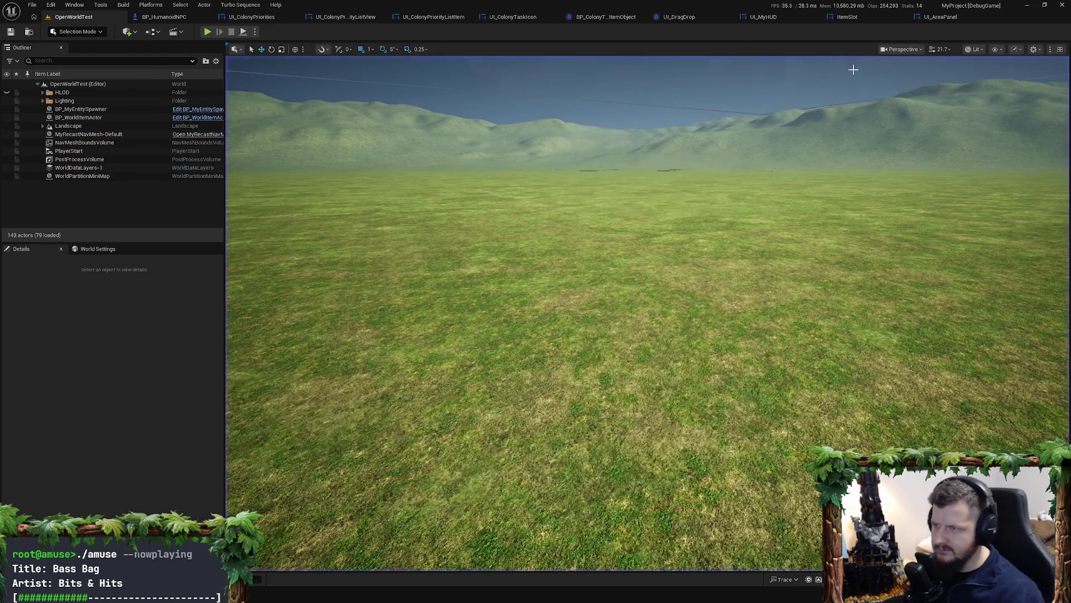
{"action": "left_click", "coordinate": [514, 17]}
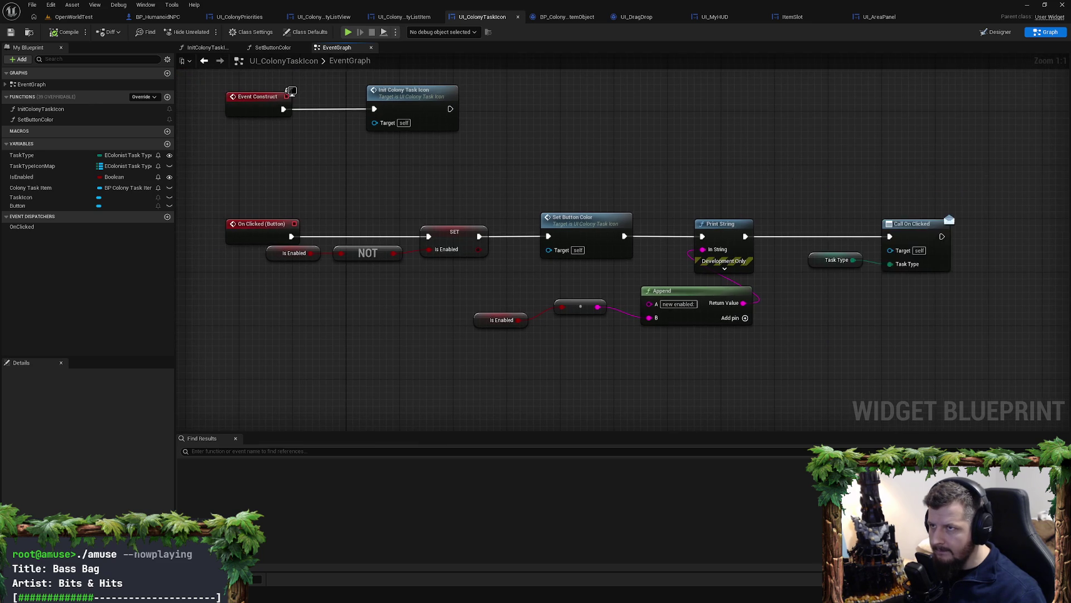
{"action": "left_click", "coordinate": [391, 19]}
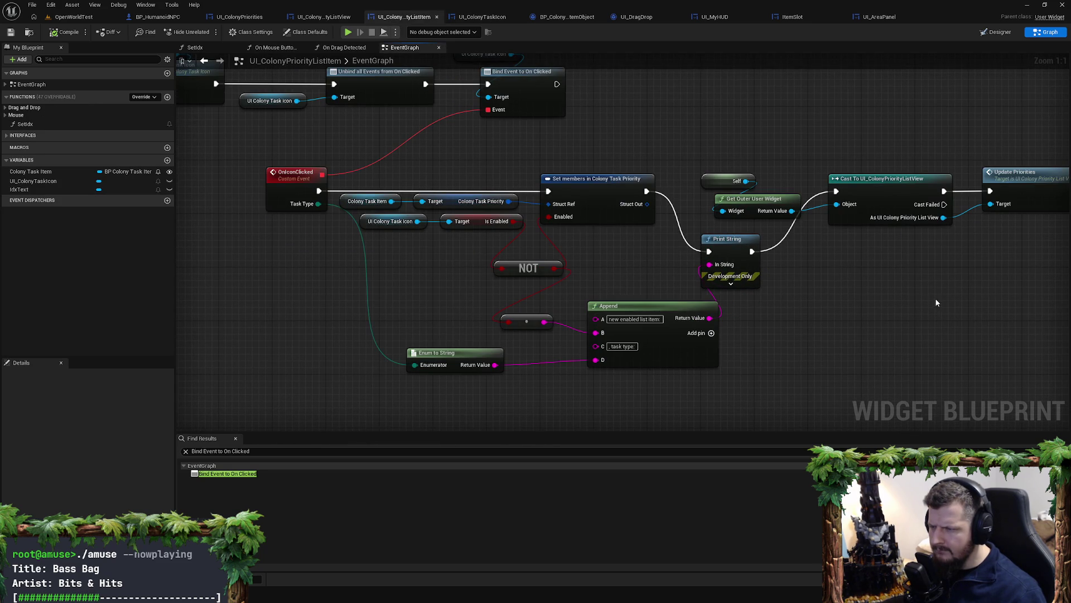
{"action": "left_click_drag", "start_coordinate": [368, 342], "coordinate": [415, 335]}
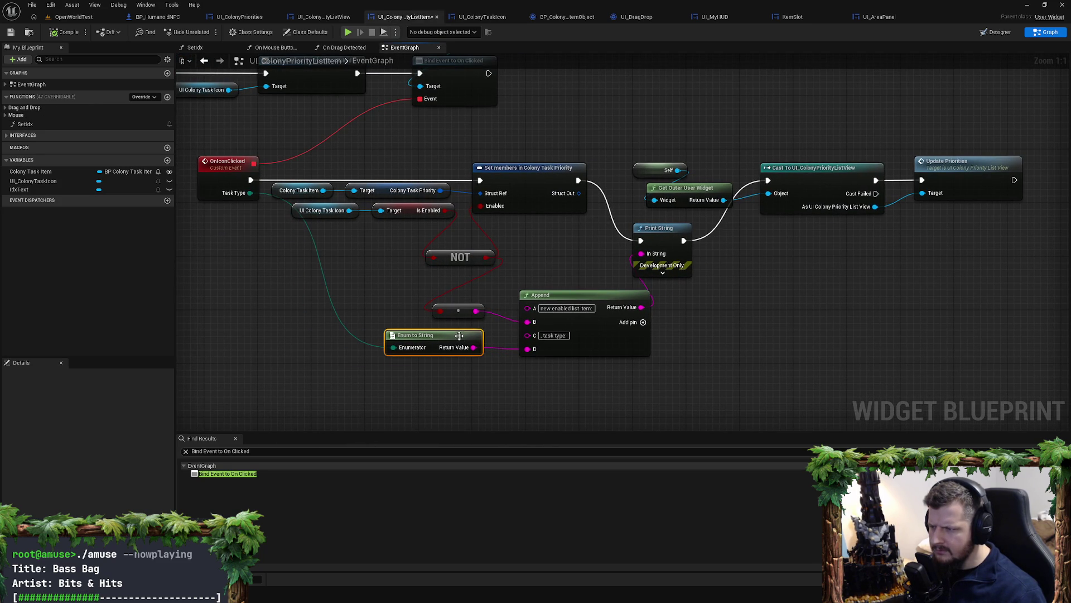
{"action": "mouse_move", "coordinate": [497, 315]}
{"action": "left_mouse_down"}
{"action": "mouse_move", "coordinate": [412, 346]}
{"action": "mouse_move", "coordinate": [608, 360]}
{"action": "left_mouse_up"}
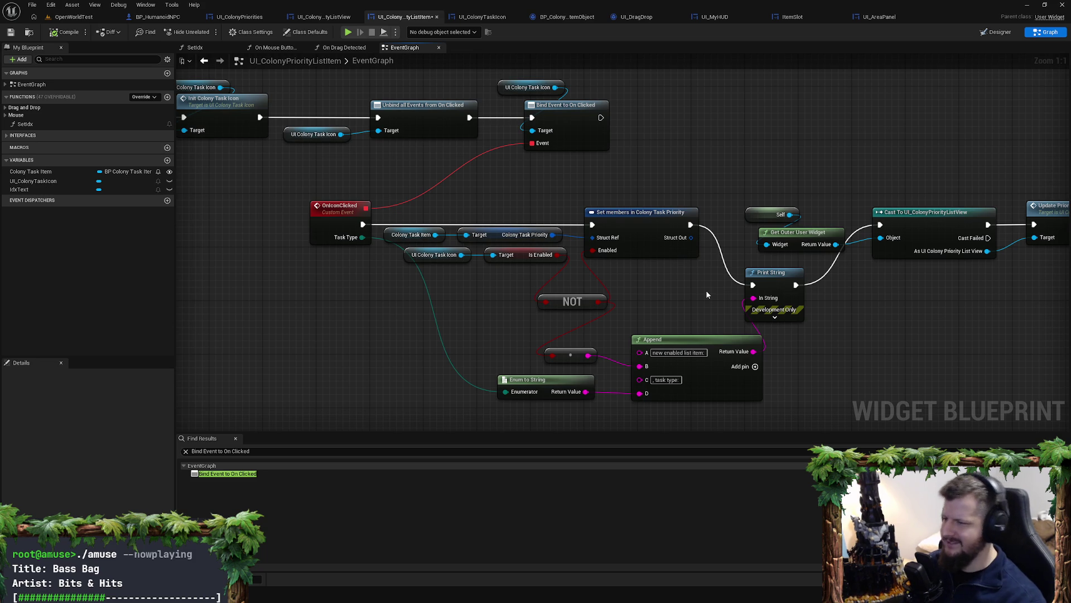
Step: Check the IsEnabled variable's properties in UI_ColonyTaskIcon, then return to the list item graph
{"action": "left_click", "coordinate": [496, 18]}
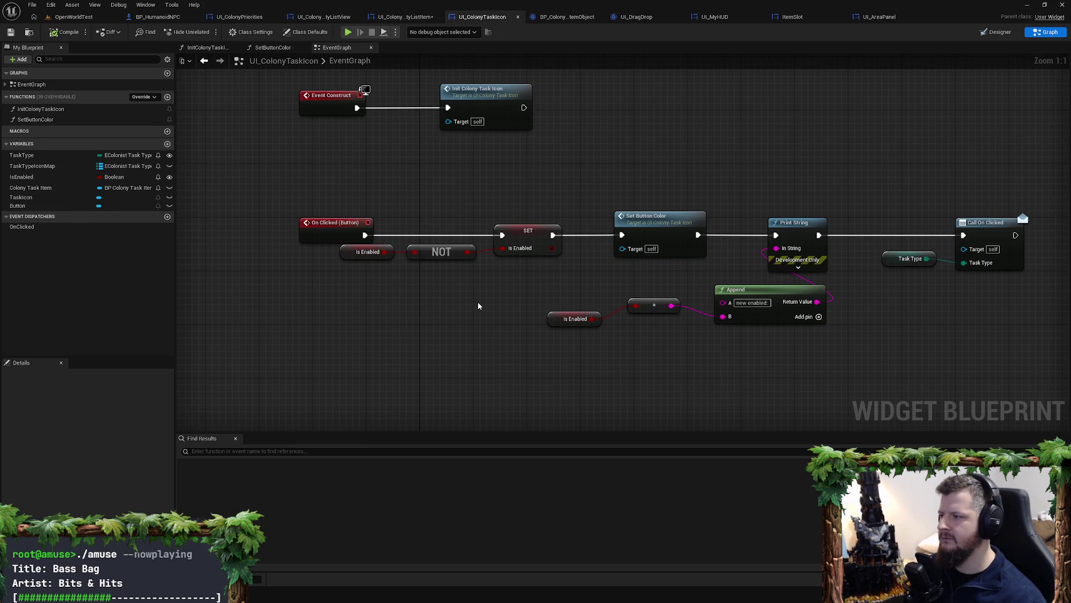
{"action": "left_click", "coordinate": [48, 176]}
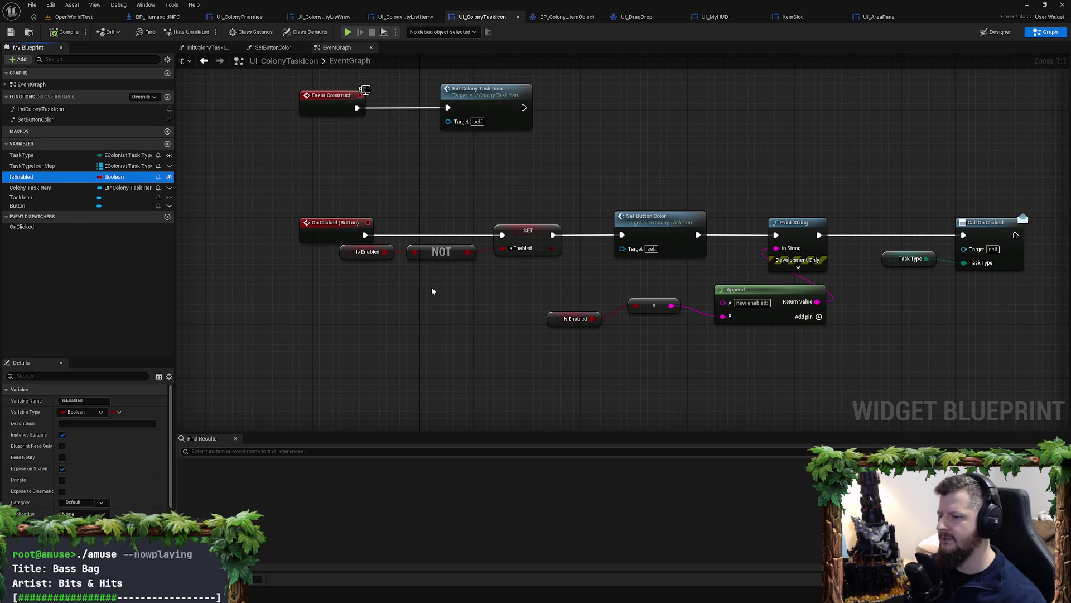
{"action": "left_click", "coordinate": [400, 16]}
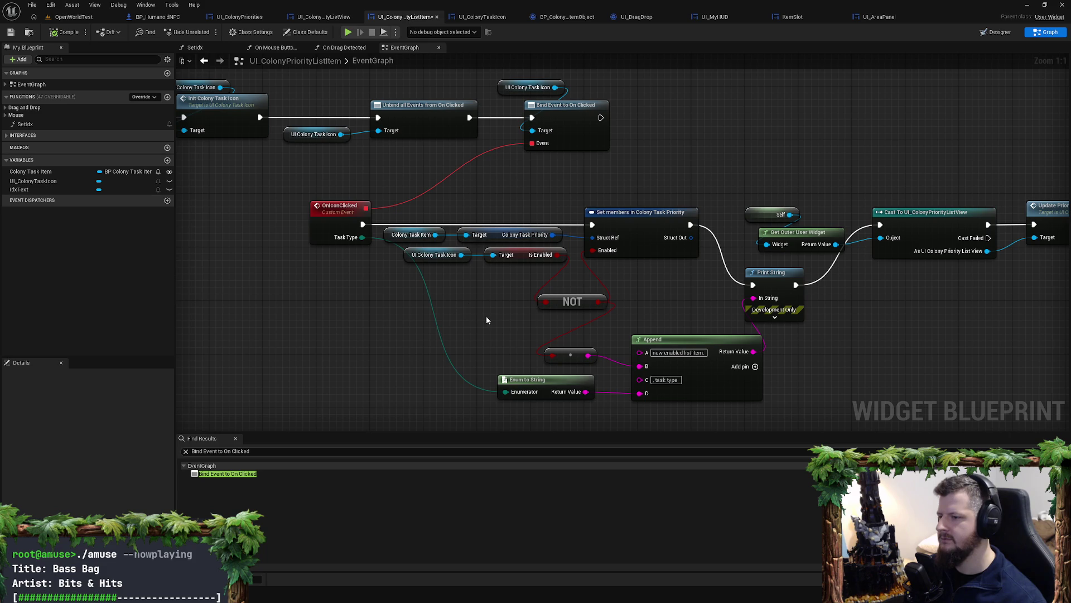
Step: Add a Get Is Enabled node on the task icon and wire it into the priority's Enabled input
{"action": "mouse_move", "coordinate": [462, 261]}
{"action": "left_mouse_down"}
{"action": "mouse_move", "coordinate": [444, 293]}
{"action": "mouse_move", "coordinate": [424, 288]}
{"action": "mouse_move", "coordinate": [467, 301]}
{"action": "left_mouse_up"}
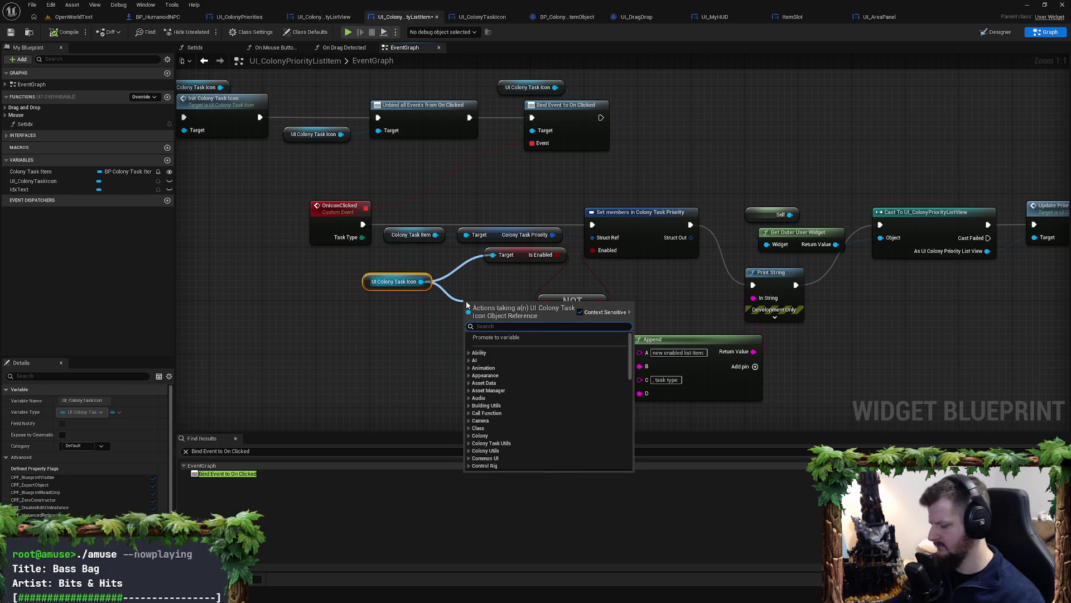
{"action": "type", "text": "get is ena"}
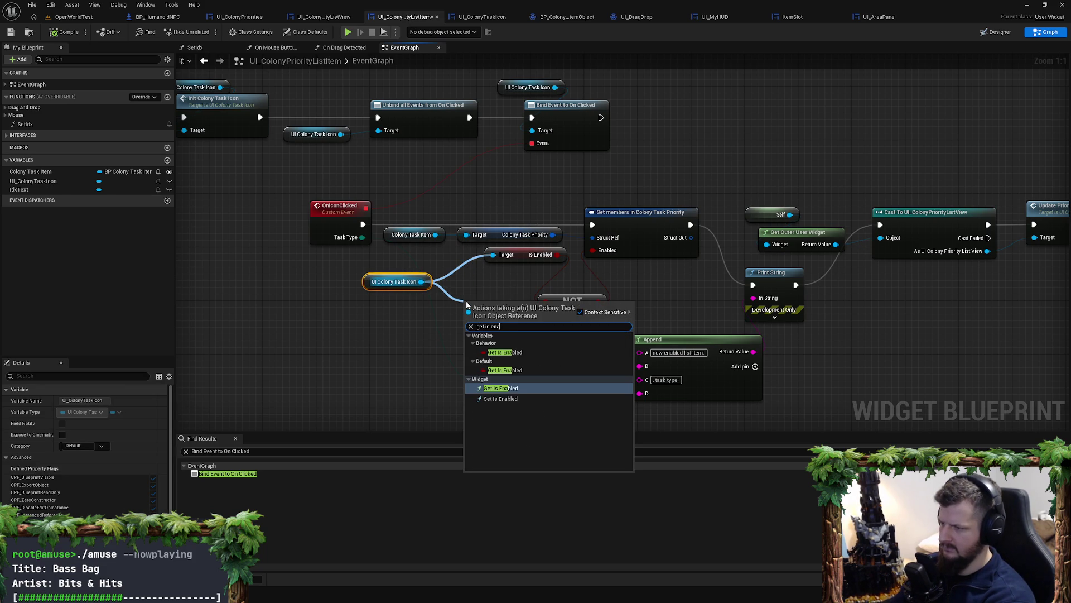
{"action": "type", "text": "bled"}
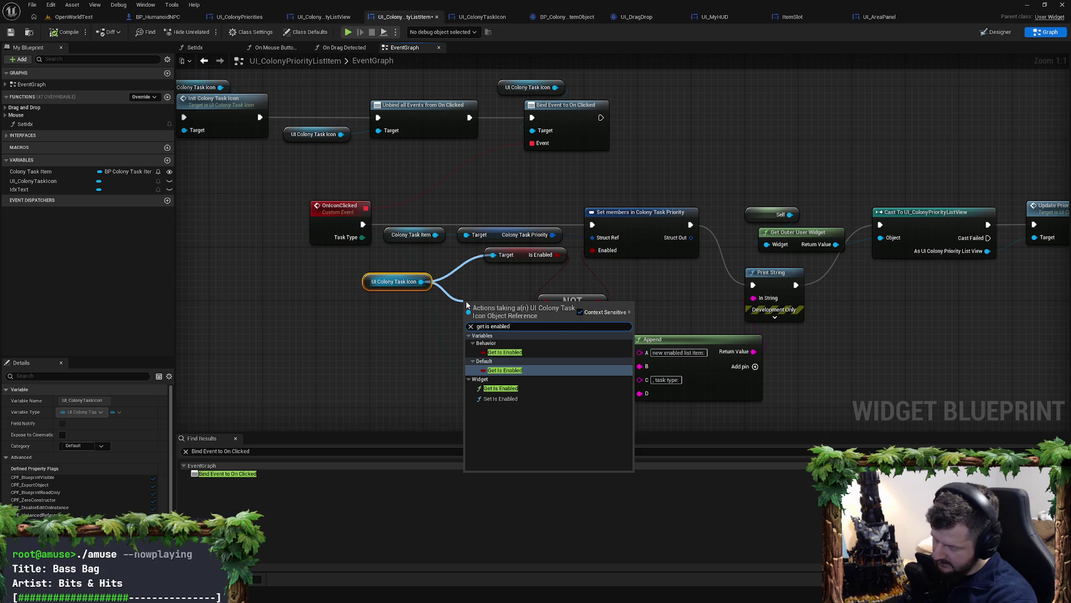
{"action": "key", "text": "Return"}
{"action": "left_click_drag", "start_coordinate": [537, 308], "coordinate": [610, 258]}
{"action": "mouse_move", "coordinate": [502, 308]}
{"action": "left_mouse_down"}
{"action": "mouse_move", "coordinate": [456, 316]}
{"action": "mouse_move", "coordinate": [570, 357]}
{"action": "mouse_move", "coordinate": [554, 356]}
{"action": "left_mouse_up"}
{"action": "left_click_drag", "start_coordinate": [524, 256], "coordinate": [492, 256]}
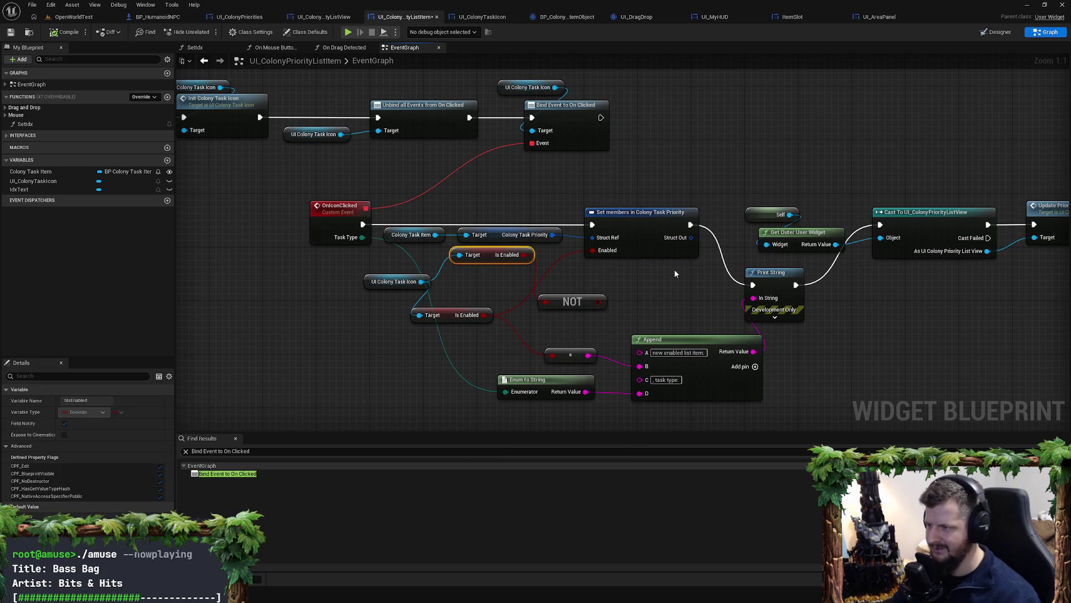
{"action": "left_click", "coordinate": [674, 274]}
{"action": "left_click_drag", "start_coordinate": [721, 271], "coordinate": [721, 272]}
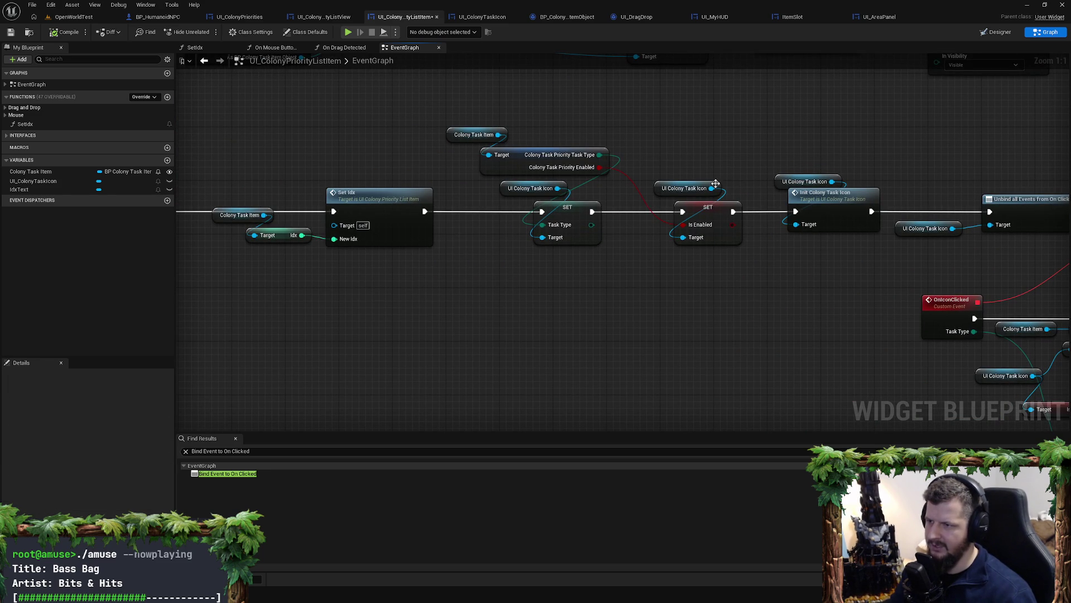
{"action": "left_click_drag", "start_coordinate": [803, 269], "coordinate": [664, 283]}
Step: Add a Set Is Enabled node fed by the priority's Enabled value, chained into the icon initialisation flow
{"action": "left_click_drag", "start_coordinate": [572, 202], "coordinate": [586, 162]}
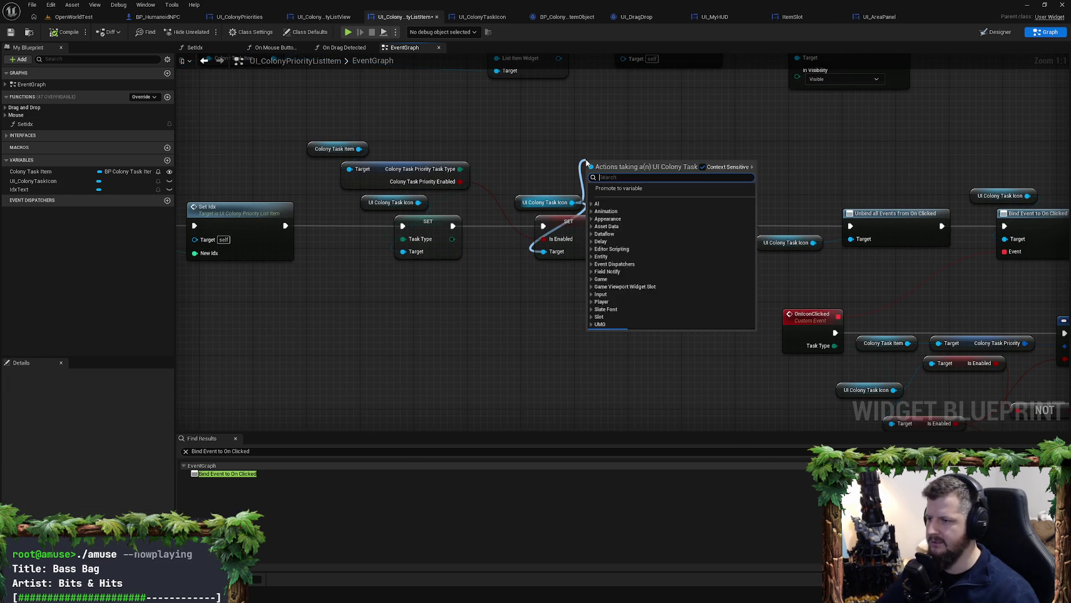
{"action": "type", "text": "set is enabled"}
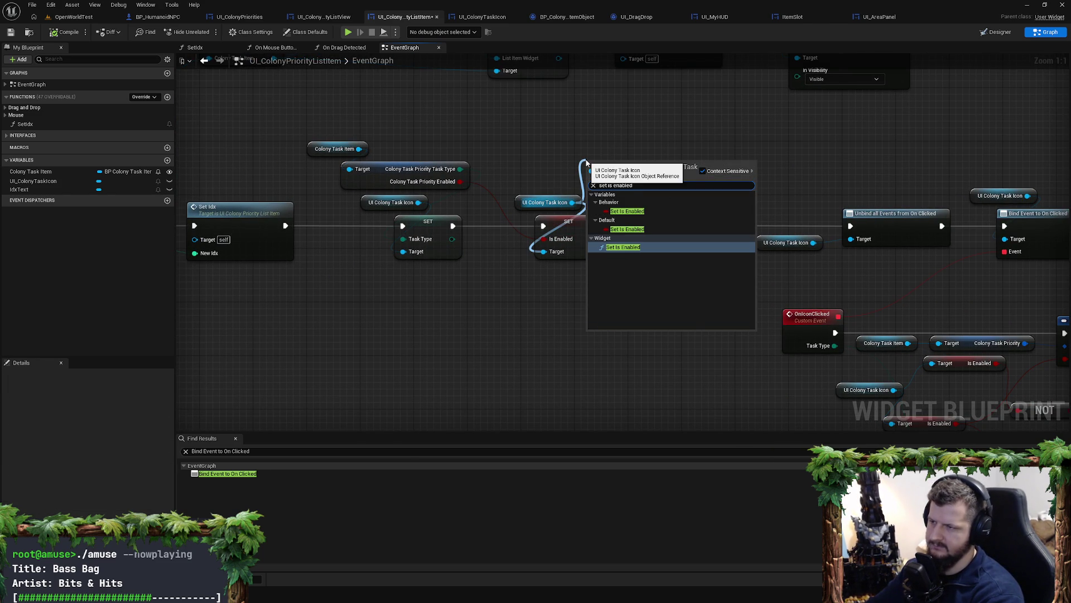
{"action": "key", "text": "Up"}
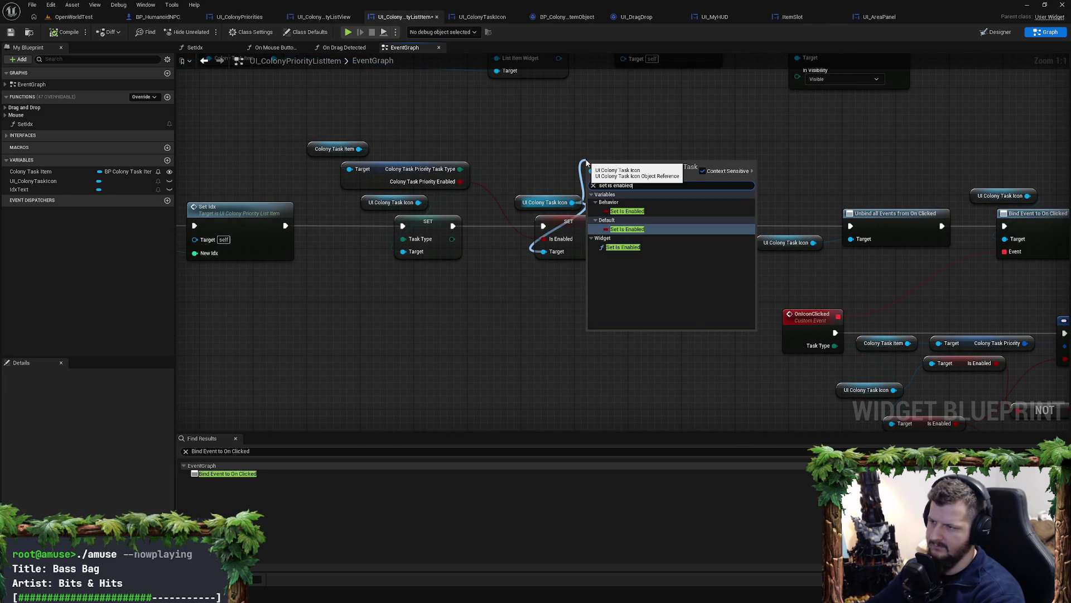
{"action": "key", "text": "Return"}
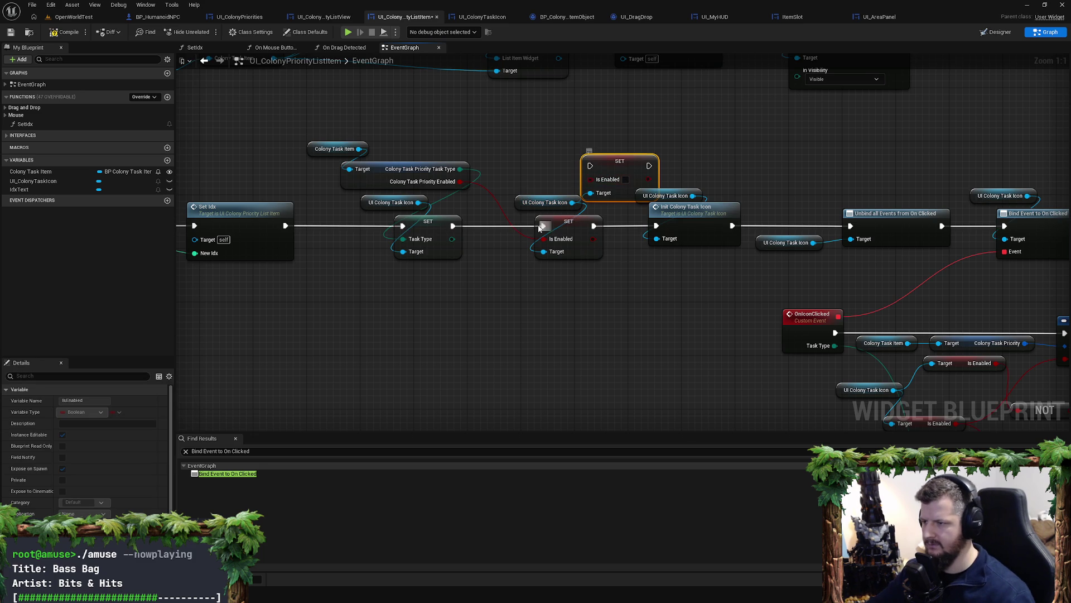
{"action": "left_click_drag", "start_coordinate": [561, 214], "coordinate": [586, 239]}
{"action": "key", "text": "Escape"}
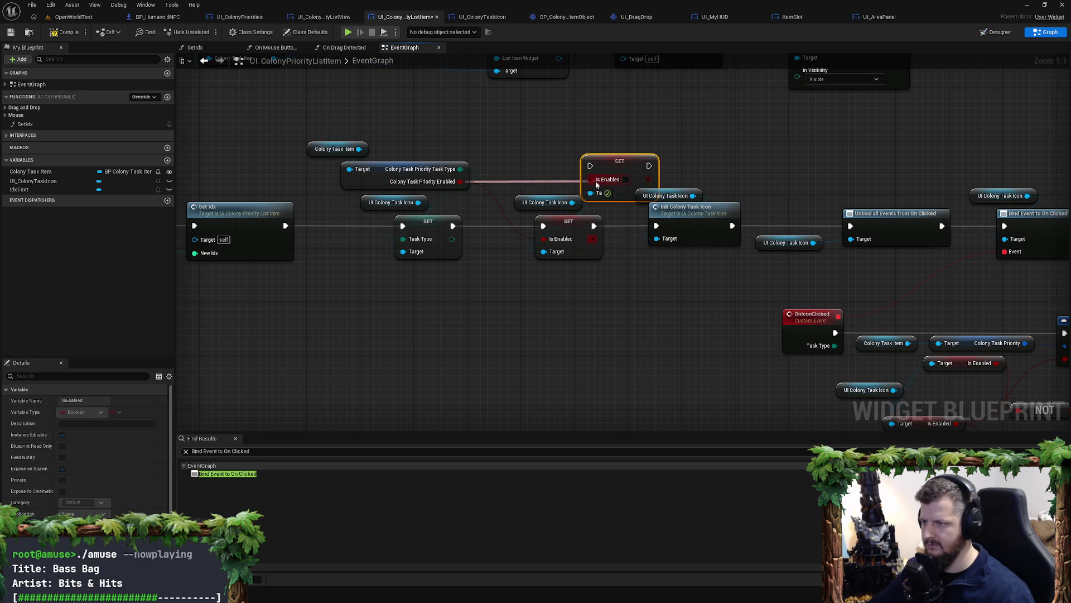
{"action": "mouse_move", "coordinate": [453, 226]}
{"action": "left_mouse_down"}
{"action": "mouse_move", "coordinate": [587, 170]}
{"action": "mouse_move", "coordinate": [570, 157]}
{"action": "mouse_move", "coordinate": [656, 225]}
{"action": "left_mouse_up"}
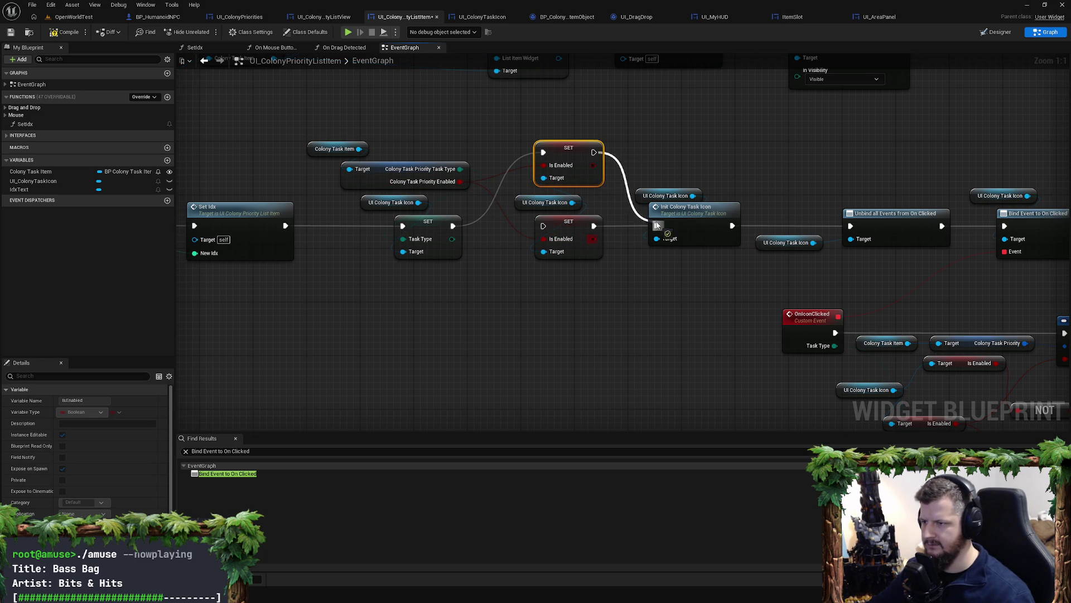
{"action": "left_click", "coordinate": [77, 19]}
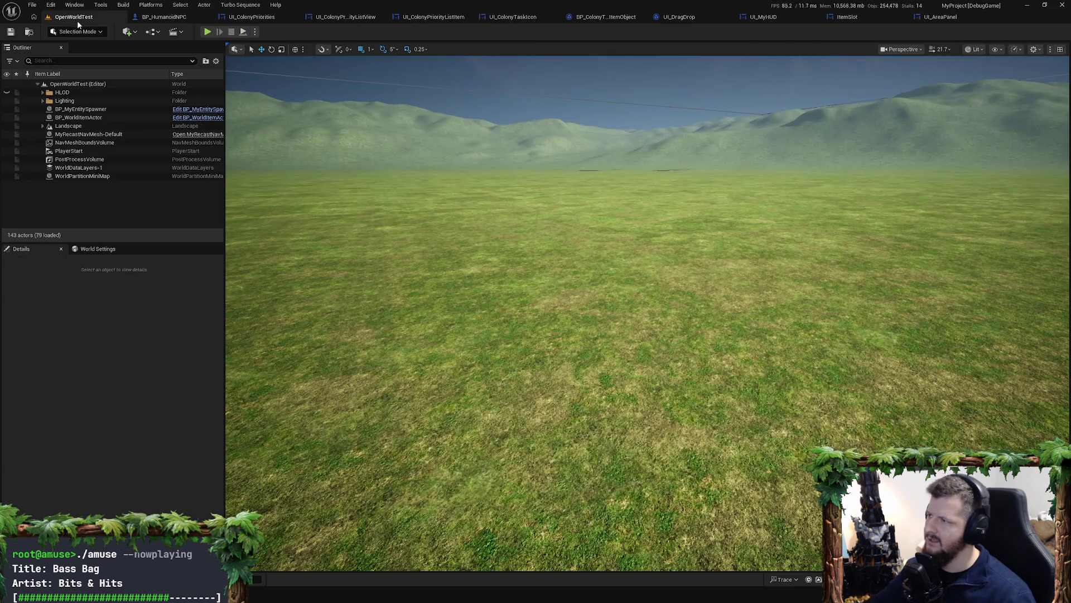
{"action": "left_click", "coordinate": [207, 32]}
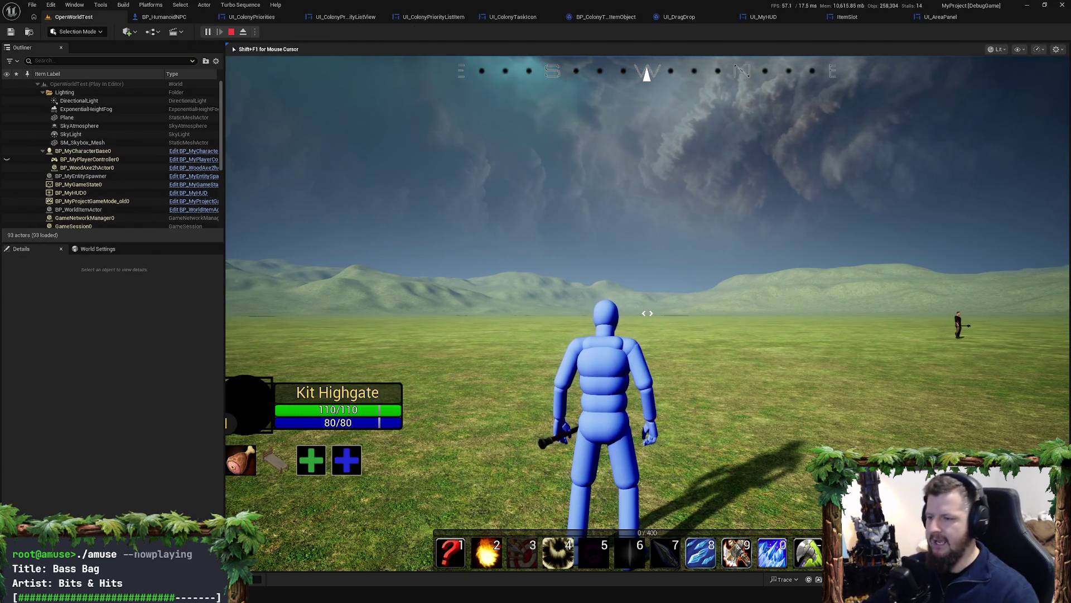
{"action": "key", "text": "w"}
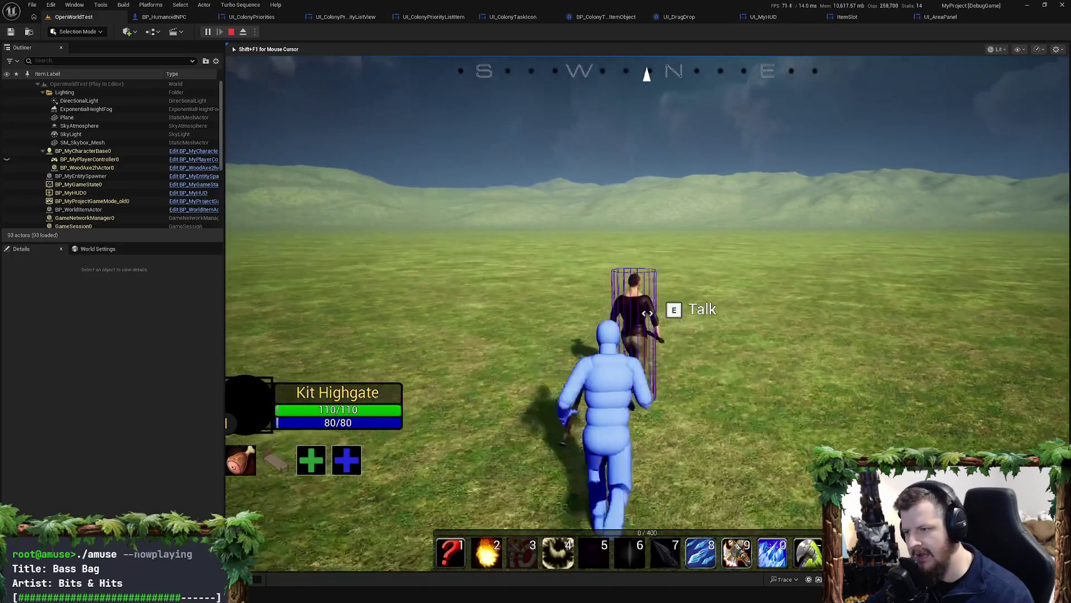
{"action": "scroll", "coordinate": [648, 313], "scroll_direction": "up", "scroll_amount": 1}
{"action": "scroll", "coordinate": [647, 313], "scroll_direction": "up", "scroll_amount": 1}
{"action": "key", "text": "e"}
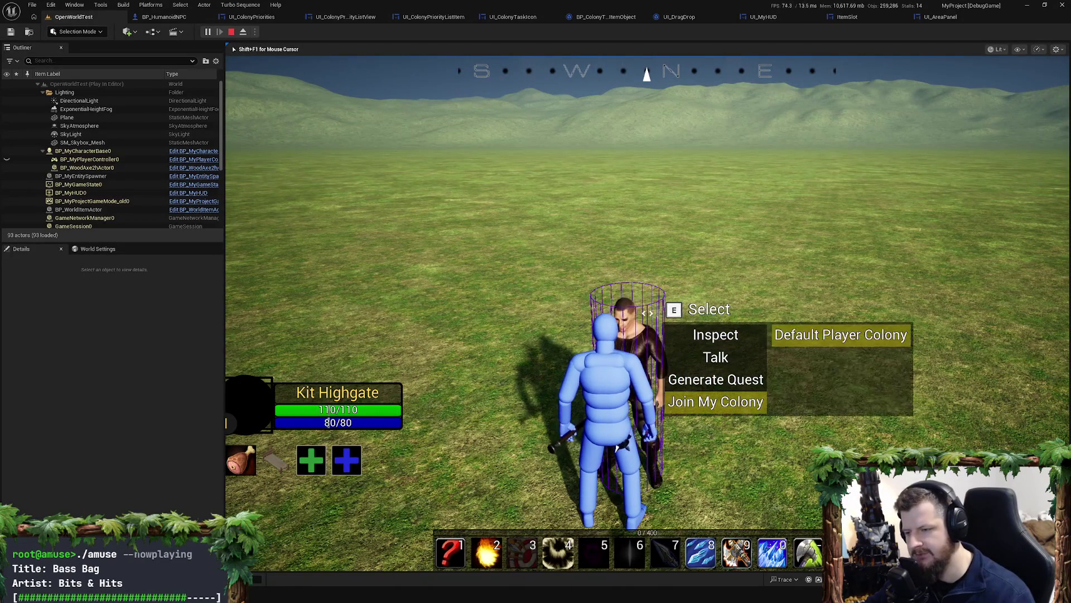
{"action": "key", "text": "e"}
{"action": "scroll", "coordinate": [647, 314], "scroll_direction": "down", "scroll_amount": 1}
{"action": "key", "text": "e"}
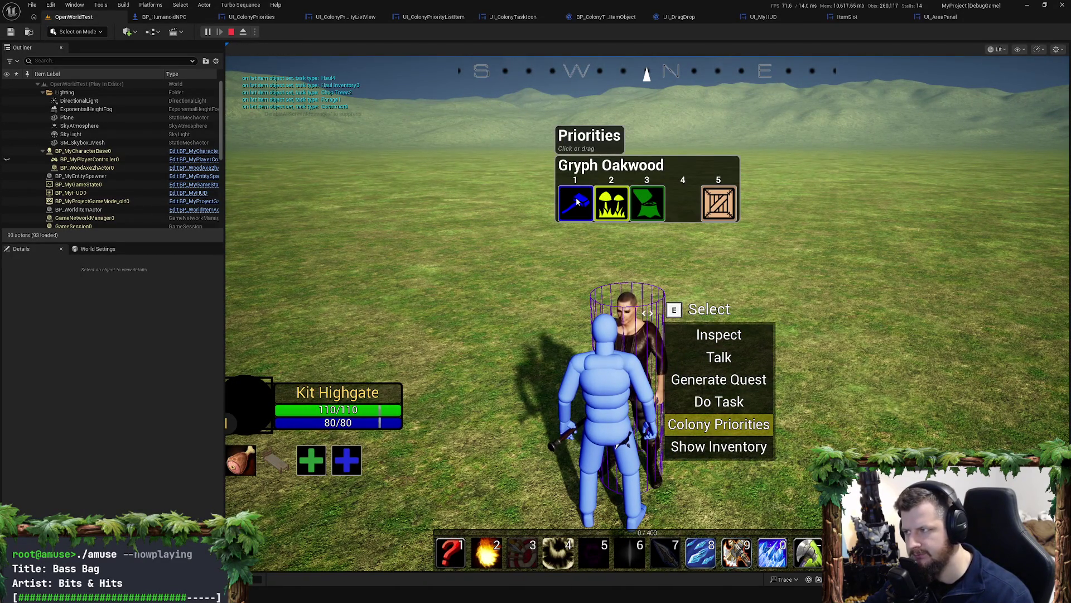
{"action": "left_click", "coordinate": [578, 201]}
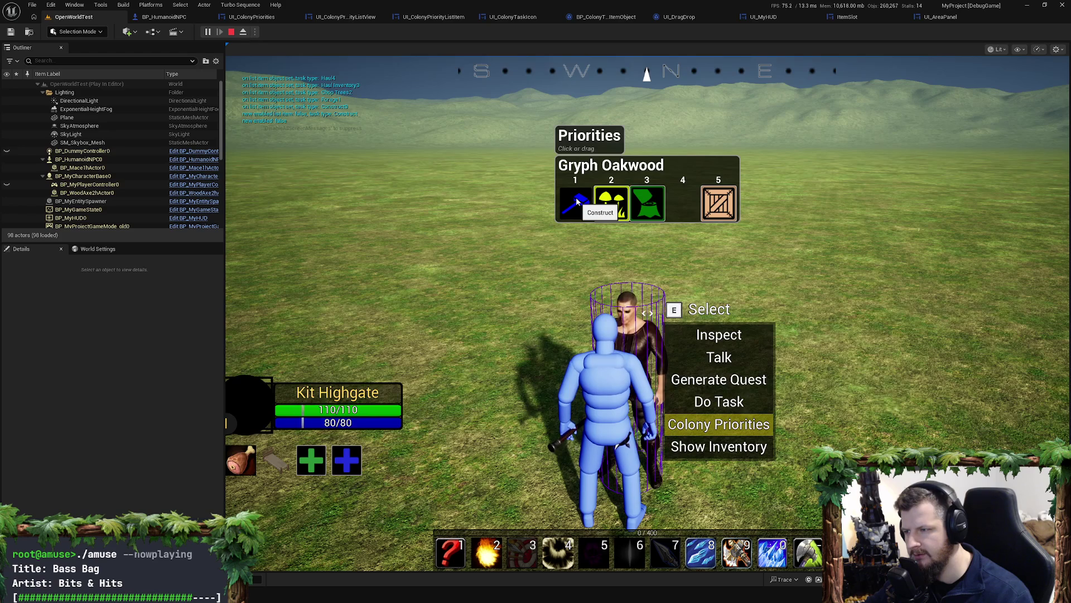
{"action": "left_click", "coordinate": [578, 201]}
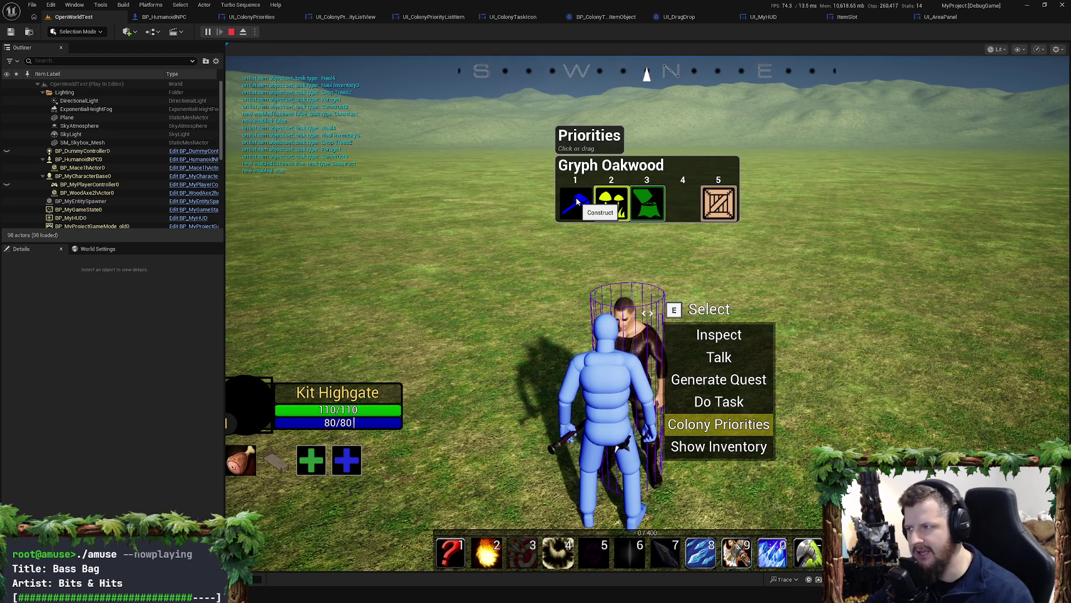
{"action": "left_click", "coordinate": [577, 200]}
Step: Stop playing and rename UI_ColonyTaskIcon's IsEnabled variable to IsOn
{"action": "key", "text": "Escape"}
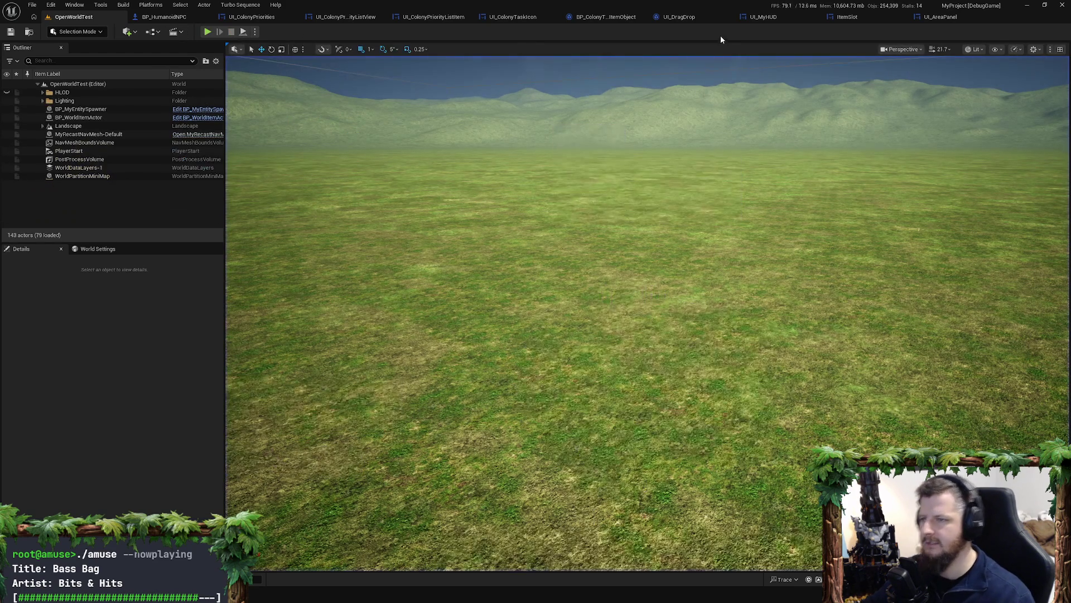
{"action": "left_click", "coordinate": [508, 18]}
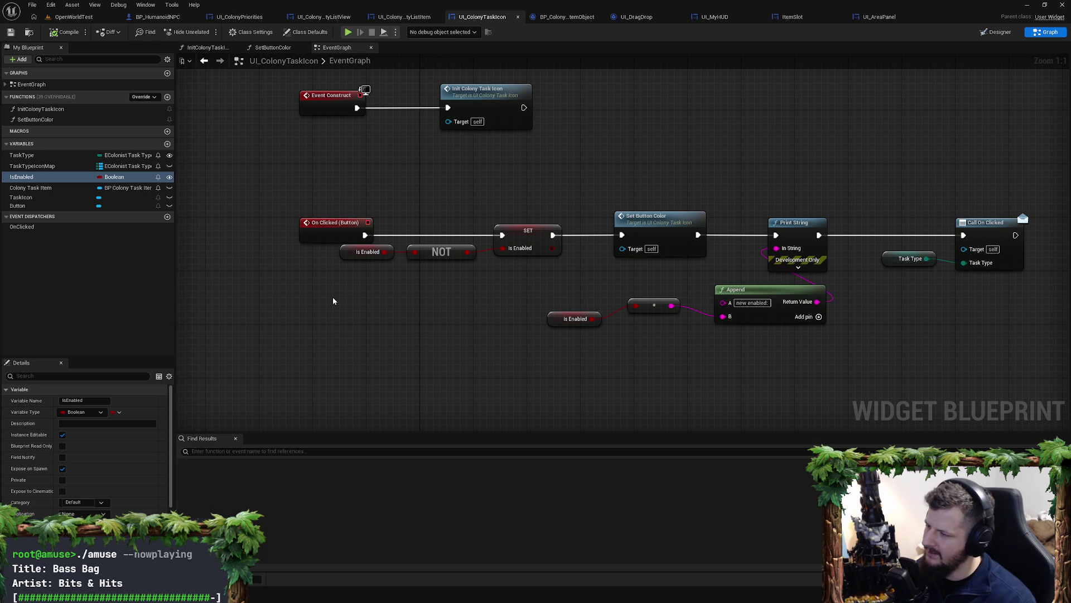
{"action": "mouse_move", "coordinate": [328, 297]}
{"action": "left_mouse_down"}
{"action": "mouse_move", "coordinate": [388, 296]}
{"action": "mouse_move", "coordinate": [363, 304]}
{"action": "left_mouse_up"}
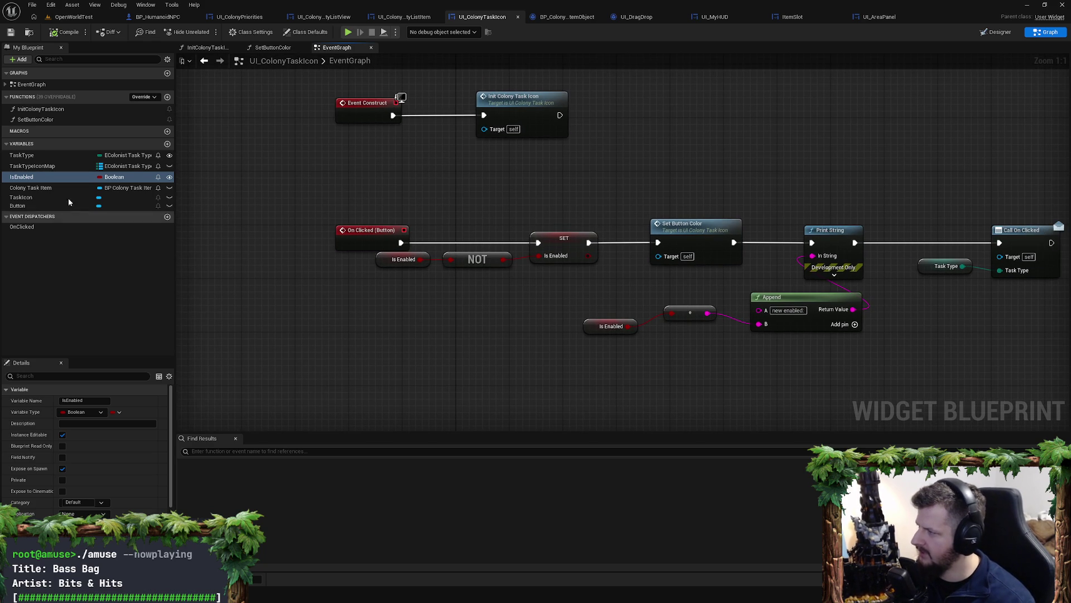
{"action": "left_click", "coordinate": [81, 177]}
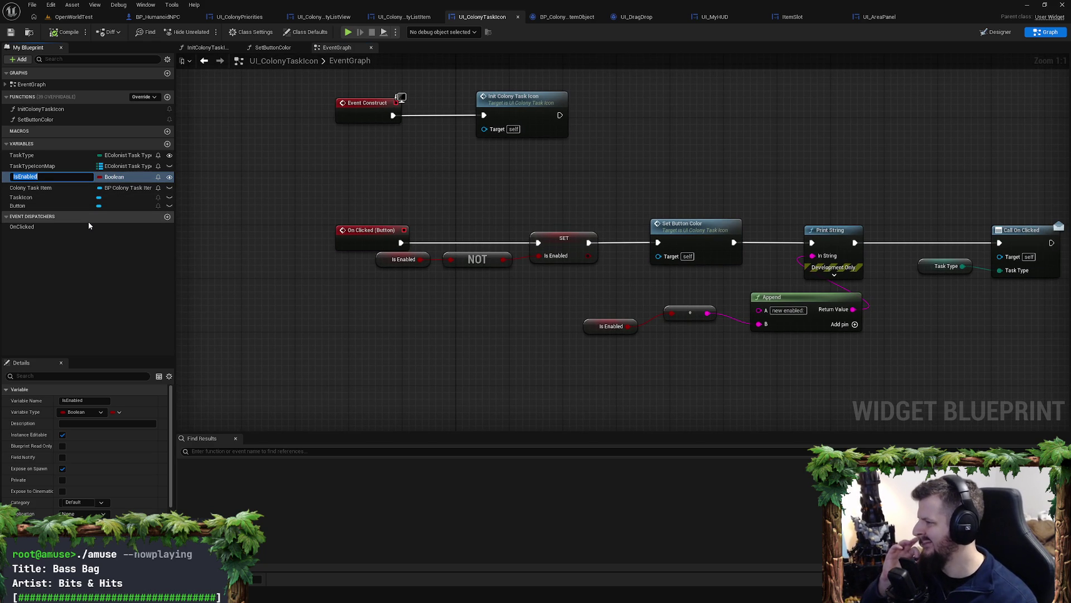
{"action": "key", "text": "Return"}
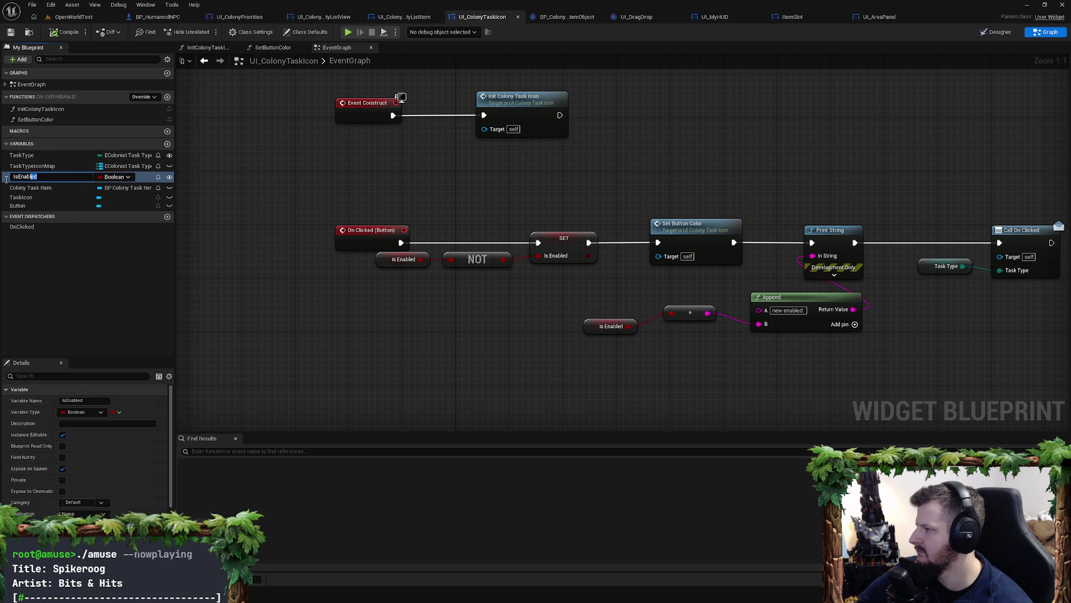
{"action": "key", "text": "F2"}
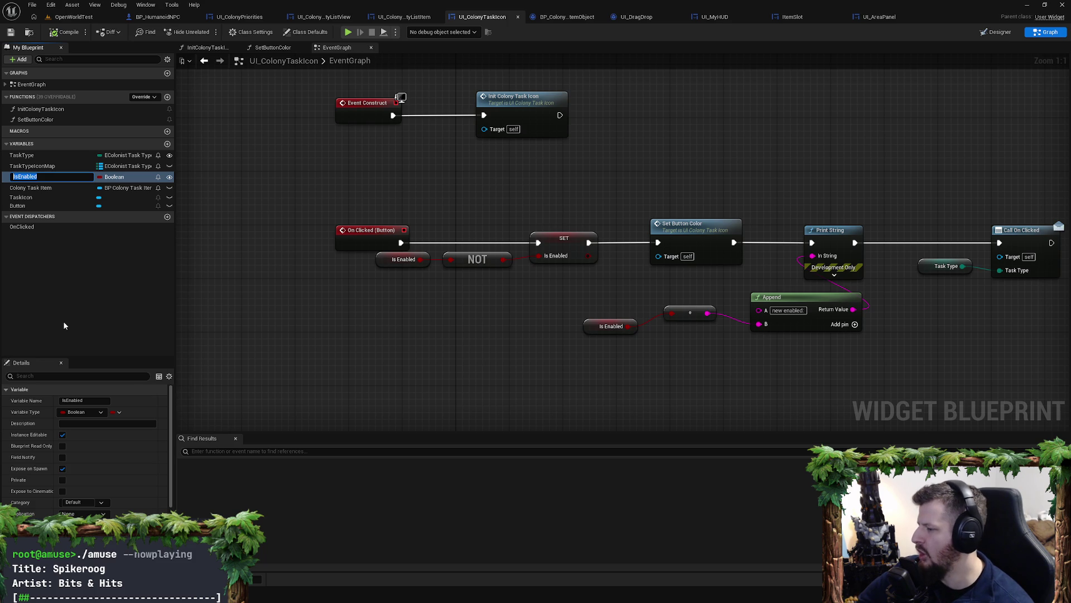
{"action": "type", "text": "Is"}
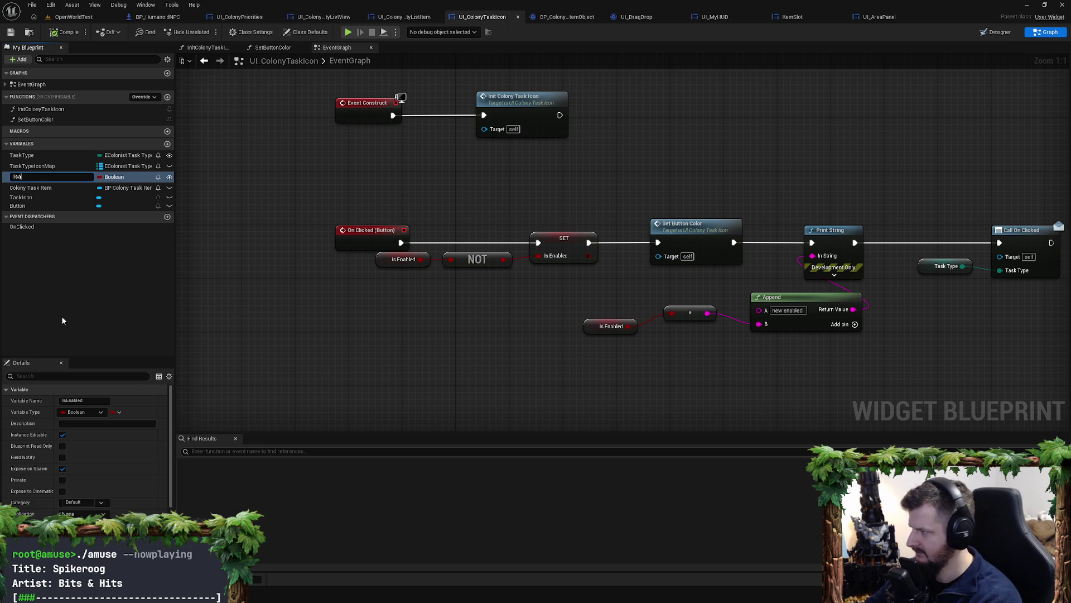
{"action": "type", "text": "On"}
{"action": "key", "text": "Return"}
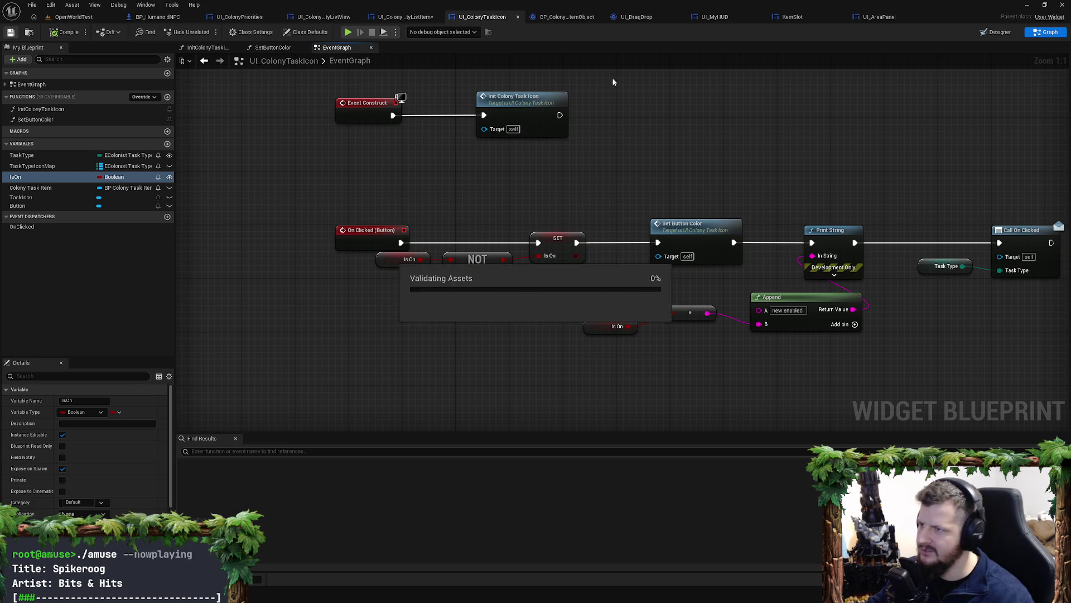
{"action": "left_click", "coordinate": [566, 17]}
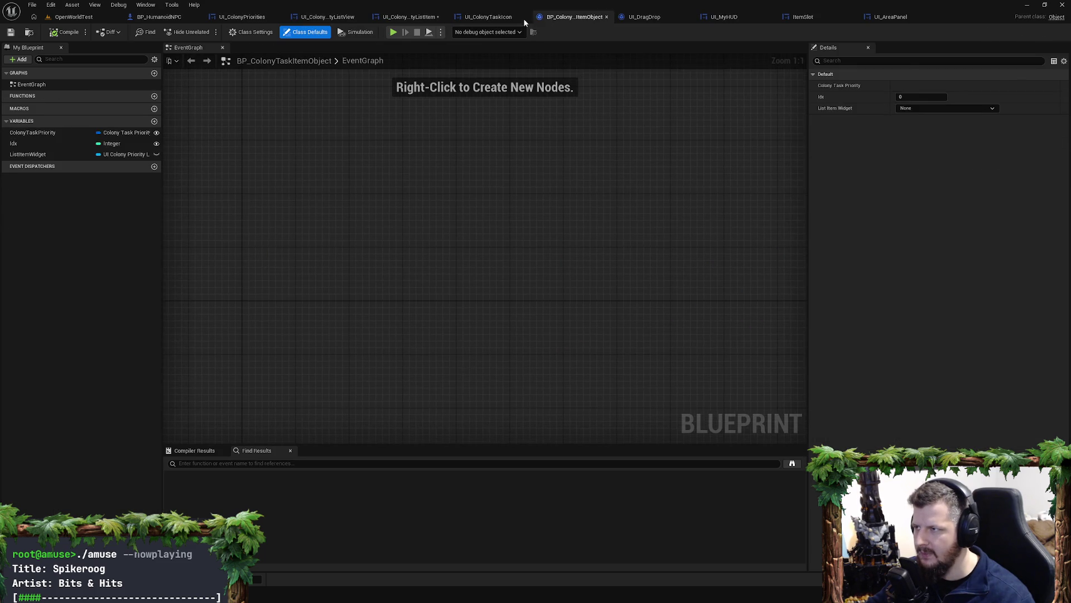
Step: Delete the SET Is Enabled node, the Is Enabled getter and the debug print nodes from OnIconClicked
{"action": "left_click", "coordinate": [401, 16]}
{"action": "left_click_drag", "start_coordinate": [536, 297], "coordinate": [499, 238]}
{"action": "key", "text": "Delete"}
{"action": "mouse_move", "coordinate": [496, 196]}
{"action": "left_mouse_down"}
{"action": "mouse_move", "coordinate": [471, 125]}
{"action": "mouse_move", "coordinate": [517, 217]}
{"action": "left_mouse_up"}
{"action": "mouse_move", "coordinate": [930, 371]}
{"action": "left_mouse_down"}
{"action": "mouse_move", "coordinate": [669, 347]}
{"action": "mouse_move", "coordinate": [579, 233]}
{"action": "left_mouse_up"}
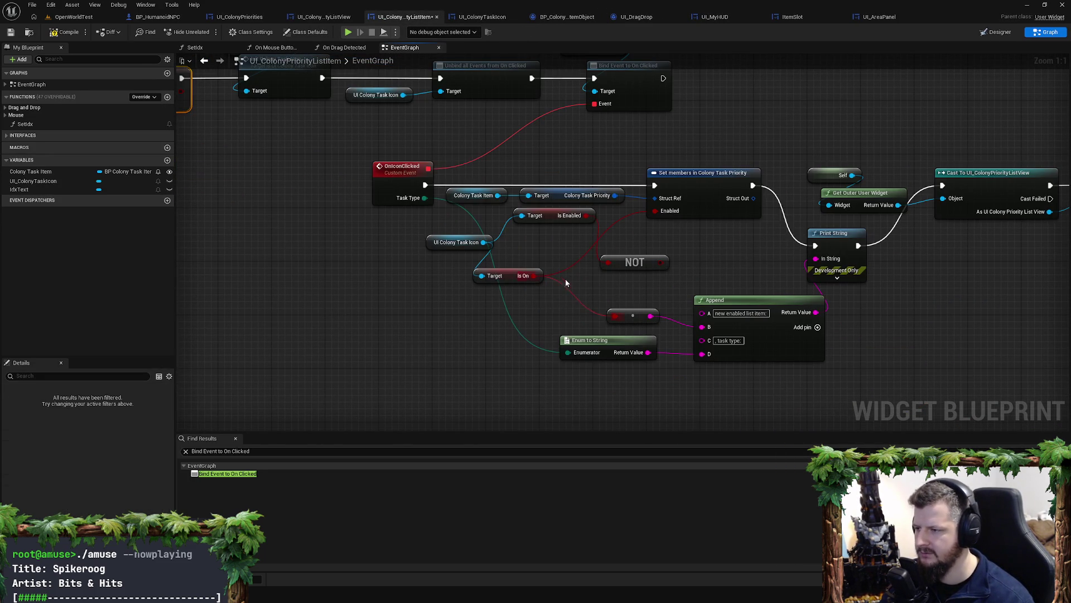
{"action": "left_click", "coordinate": [558, 216]}
{"action": "key", "text": "Delete"}
{"action": "mouse_move", "coordinate": [619, 283]}
{"action": "left_mouse_down"}
{"action": "mouse_move", "coordinate": [833, 349]}
{"action": "mouse_move", "coordinate": [698, 246]}
{"action": "left_mouse_up"}
{"action": "key", "text": "Delete"}
Step: Wire Set members straight to the Cast node, tidy the Is On nodes, and save the blueprint
{"action": "left_click_drag", "start_coordinate": [754, 185], "coordinate": [969, 187]}
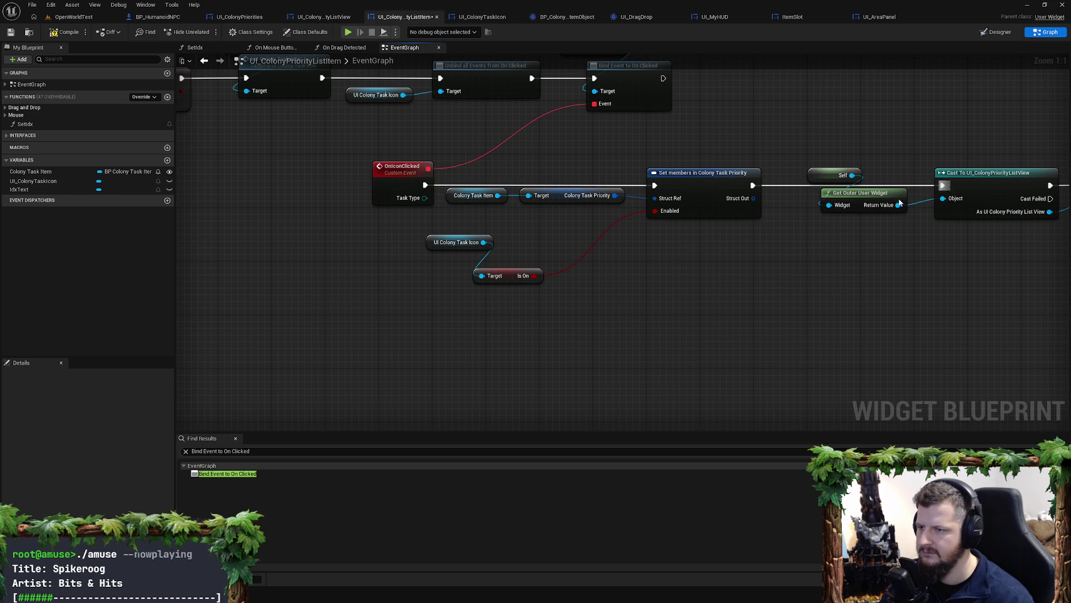
{"action": "left_click_drag", "start_coordinate": [508, 279], "coordinate": [596, 226]}
{"action": "left_click_drag", "start_coordinate": [468, 248], "coordinate": [521, 229]}
{"action": "left_click", "coordinate": [391, 307]}
{"action": "left_click", "coordinate": [10, 32]}
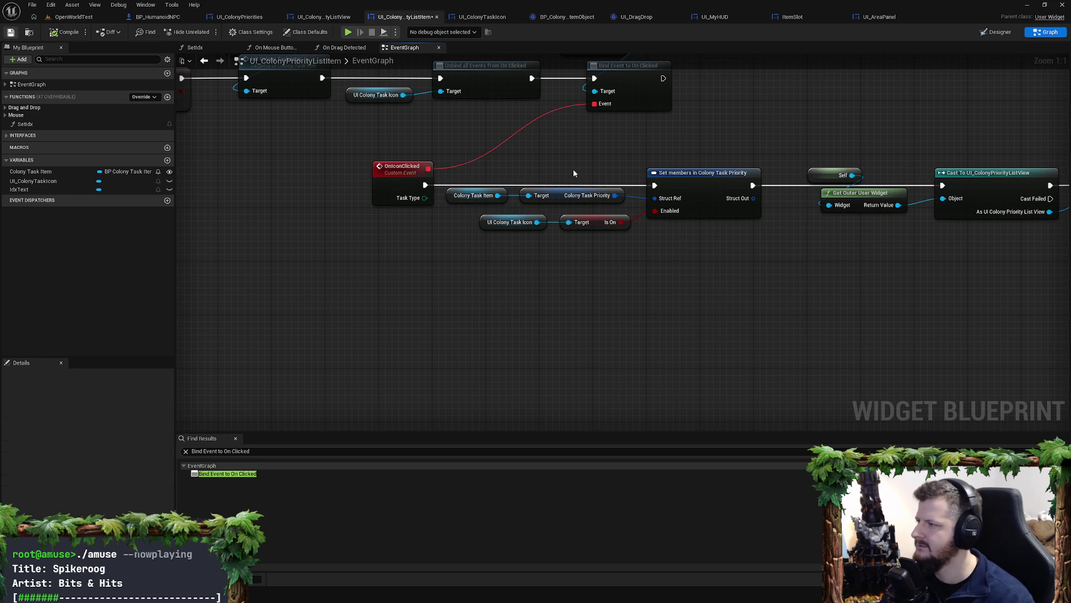
{"action": "mouse_move", "coordinate": [574, 170]}
{"action": "left_mouse_down"}
{"action": "mouse_move", "coordinate": [560, 270]}
{"action": "mouse_move", "coordinate": [766, 291]}
{"action": "left_mouse_up"}
Step: Review SetColonistPriorities in ColonyUtils.cpp in Rider, then return to Unreal and start Play in Editor
{"action": "left_click", "coordinate": [78, 19]}
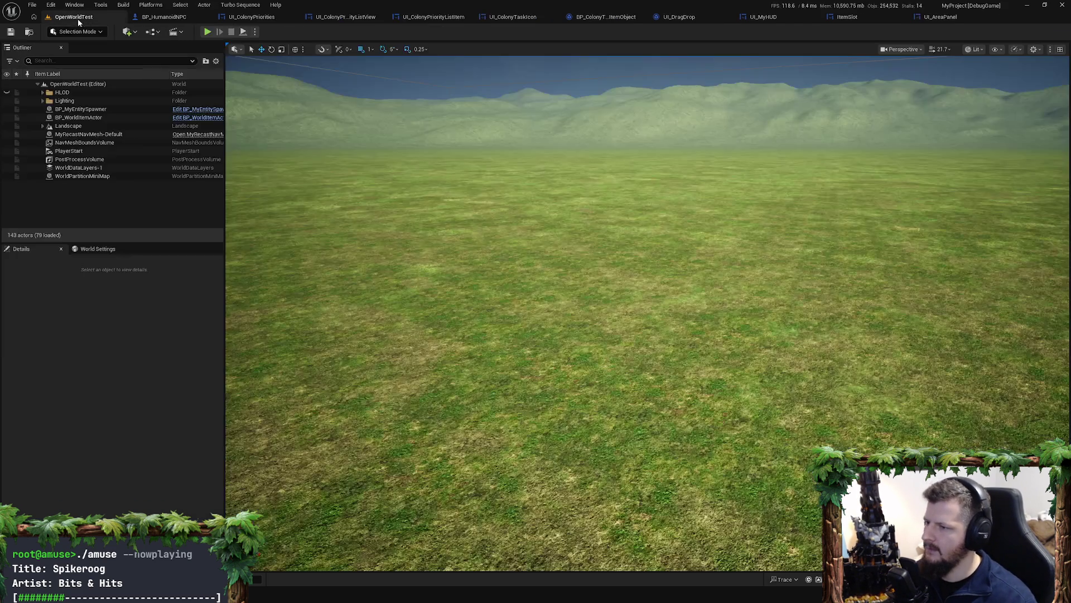
{"action": "key", "text": "alt+Tab"}
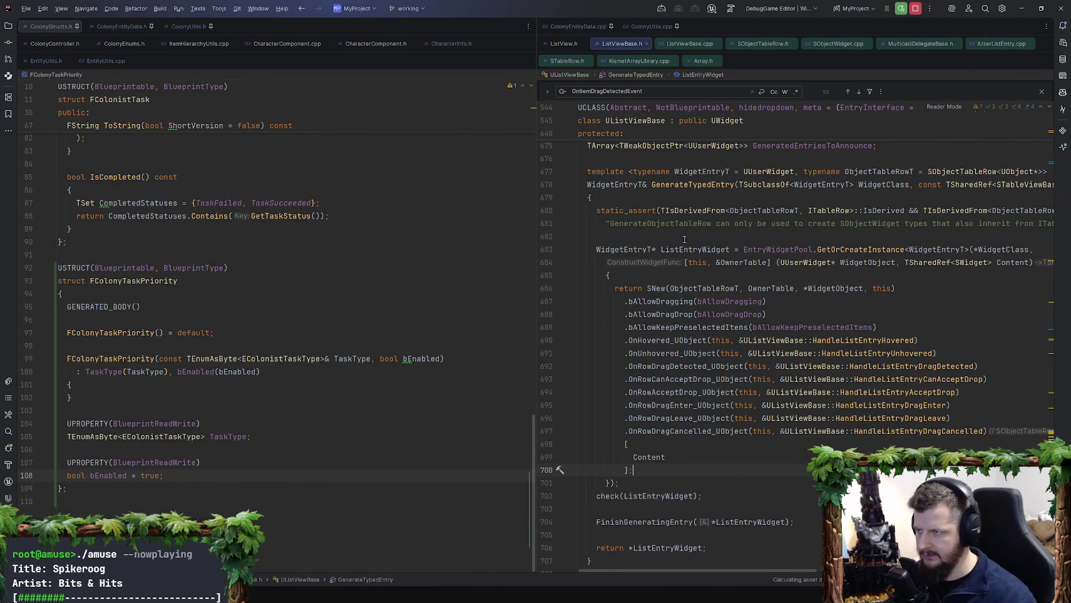
{"action": "left_click", "coordinate": [652, 27]}
{"action": "scroll", "coordinate": [686, 427], "scroll_direction": "down", "scroll_amount": 10}
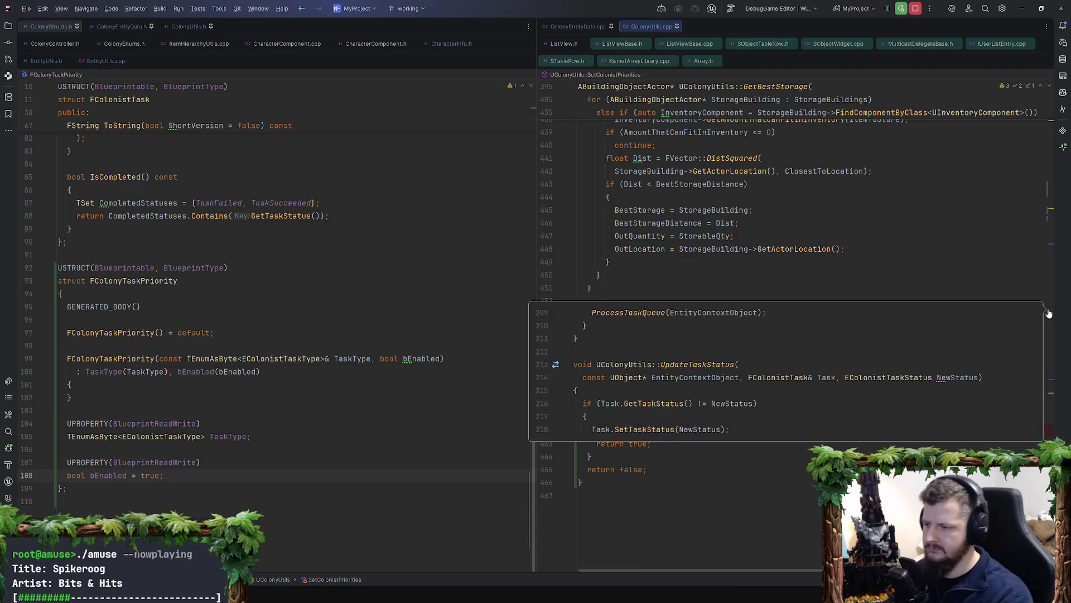
{"action": "key", "text": "alt+Tab"}
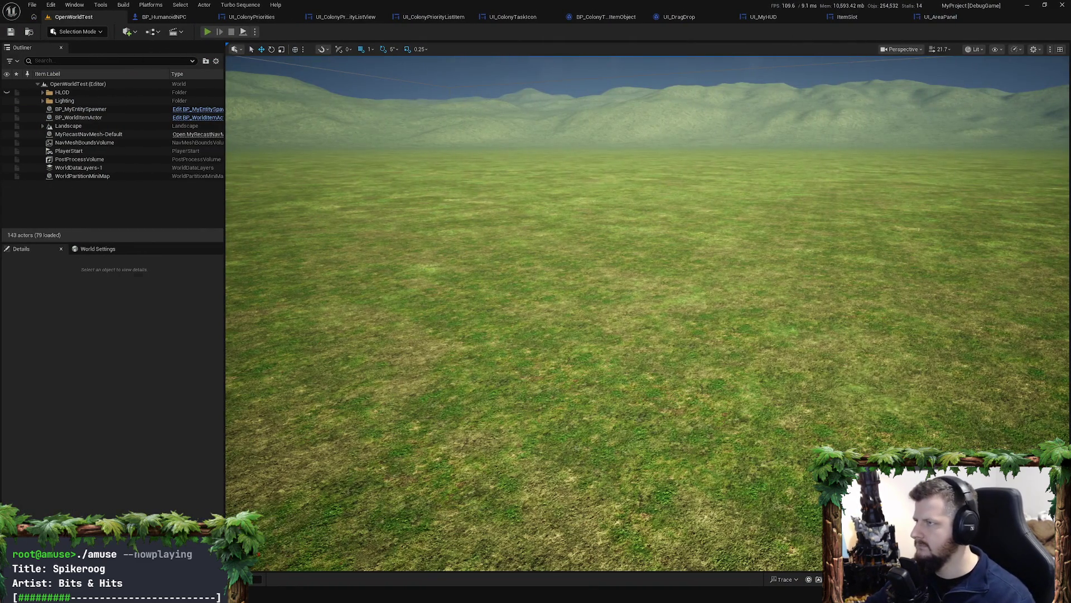
{"action": "left_click", "coordinate": [207, 31]}
Step: Recruit the NPC, open its colony priorities, inspect NewPriorities at the Rider breakpoint, and resume the game
{"action": "key", "text": "w"}
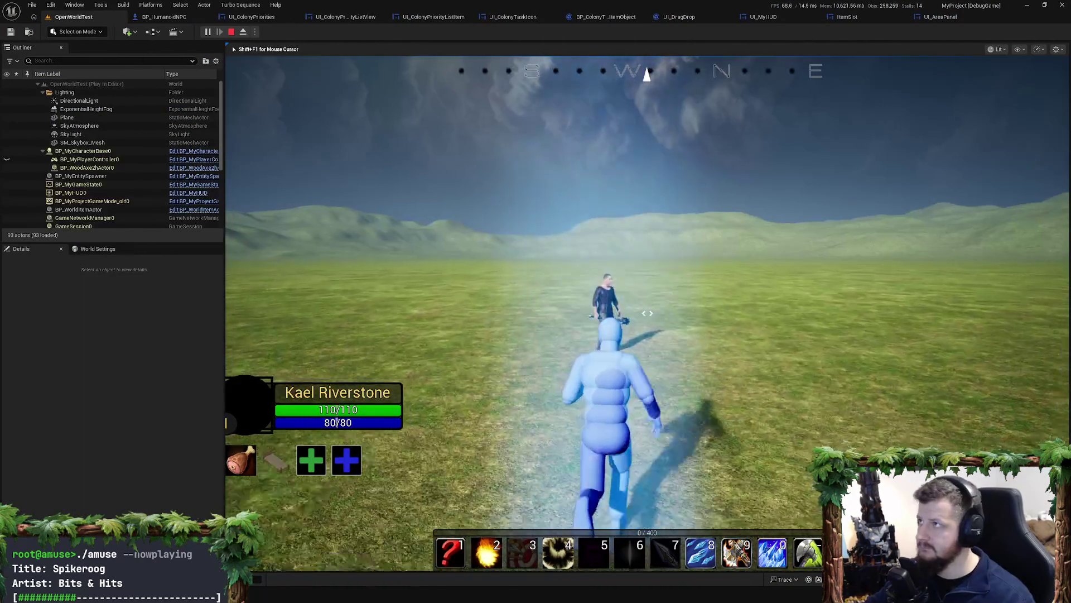
{"action": "scroll", "coordinate": [423, 197], "scroll_direction": "down", "scroll_amount": 3}
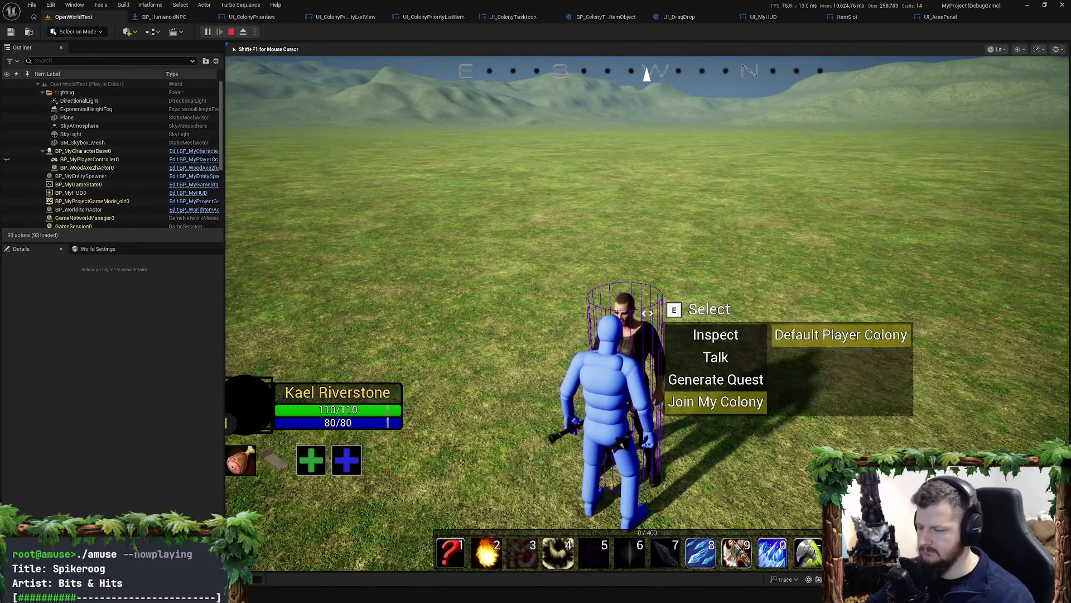
{"action": "key", "text": "e"}
{"action": "scroll", "coordinate": [423, 198], "scroll_direction": "down", "scroll_amount": 1}
{"action": "key", "text": "e"}
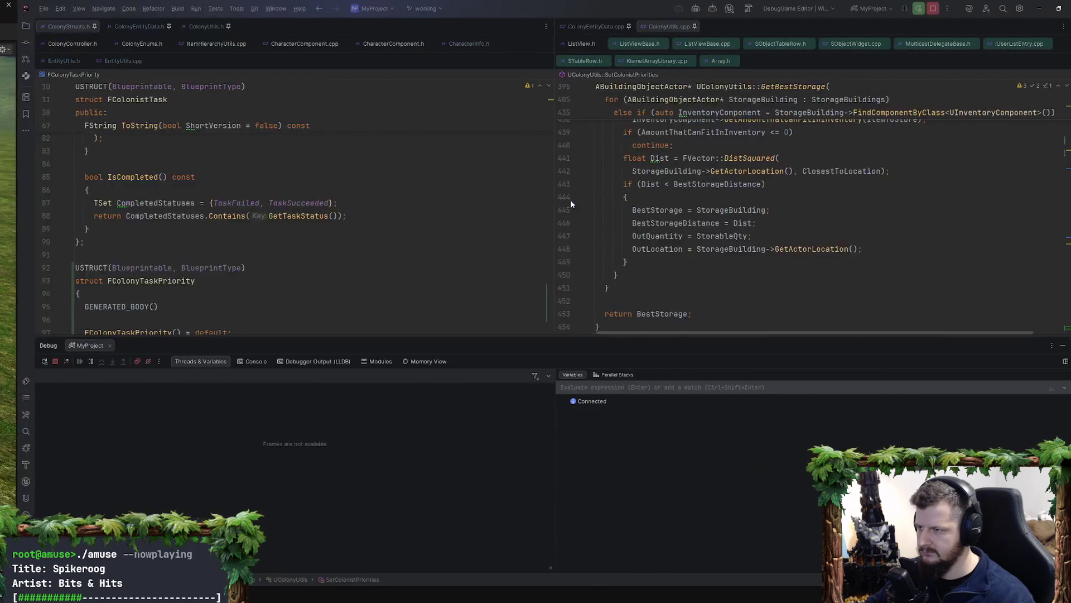
{"action": "left_click", "coordinate": [809, 213]}
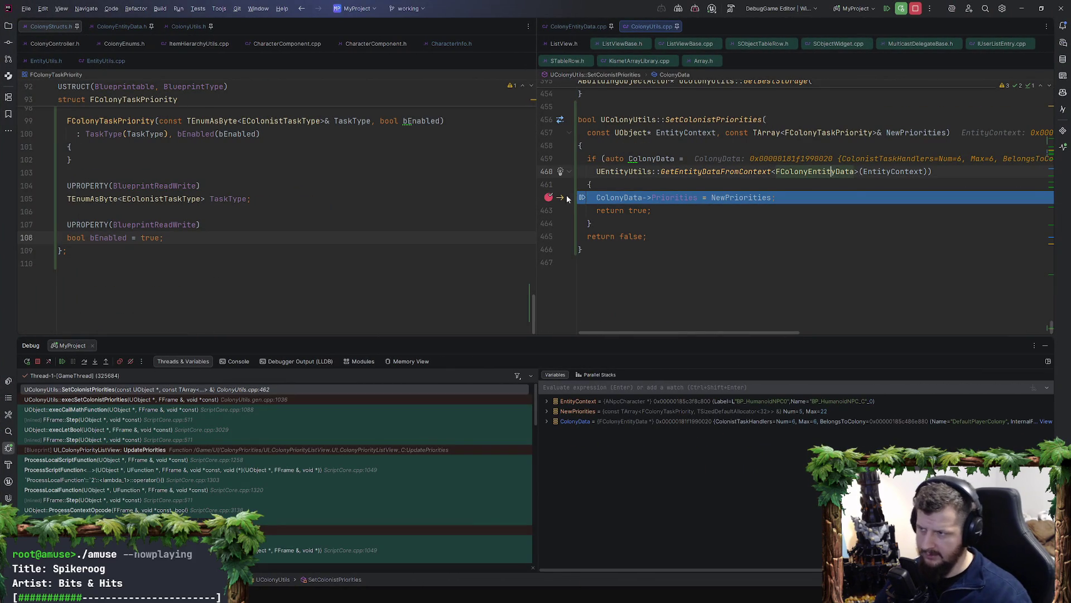
{"action": "left_click", "coordinate": [550, 197]}
{"action": "key", "text": "F9"}
{"action": "key", "text": "alt+Tab"}
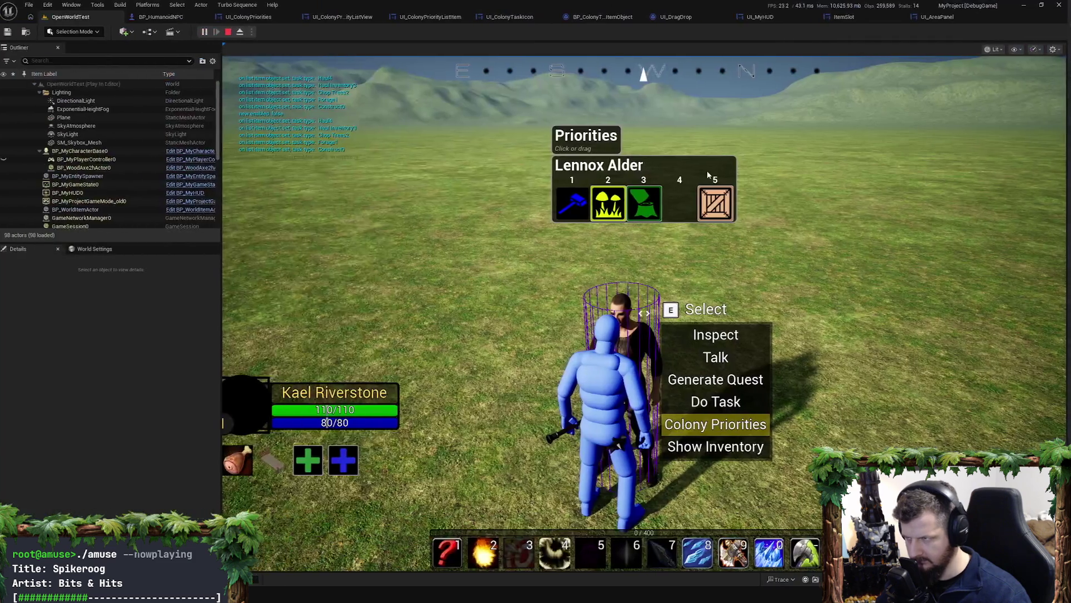
Step: Toggle several task icons, including Chop Trees and the second task, on and off
{"action": "left_click", "coordinate": [622, 211]}
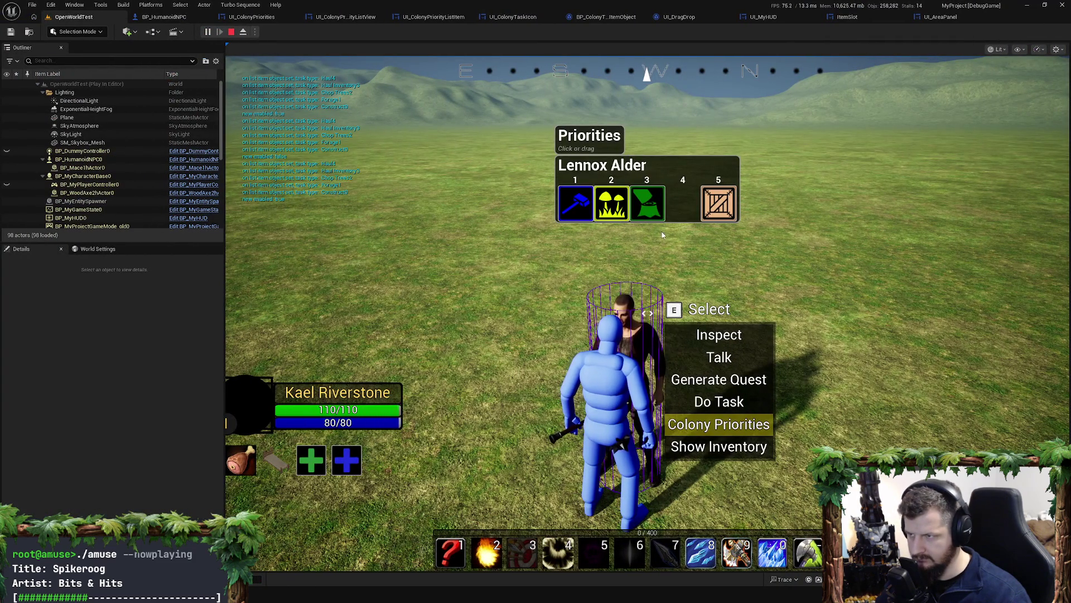
{"action": "left_click", "coordinate": [647, 204]}
{"action": "left_click", "coordinate": [727, 209]}
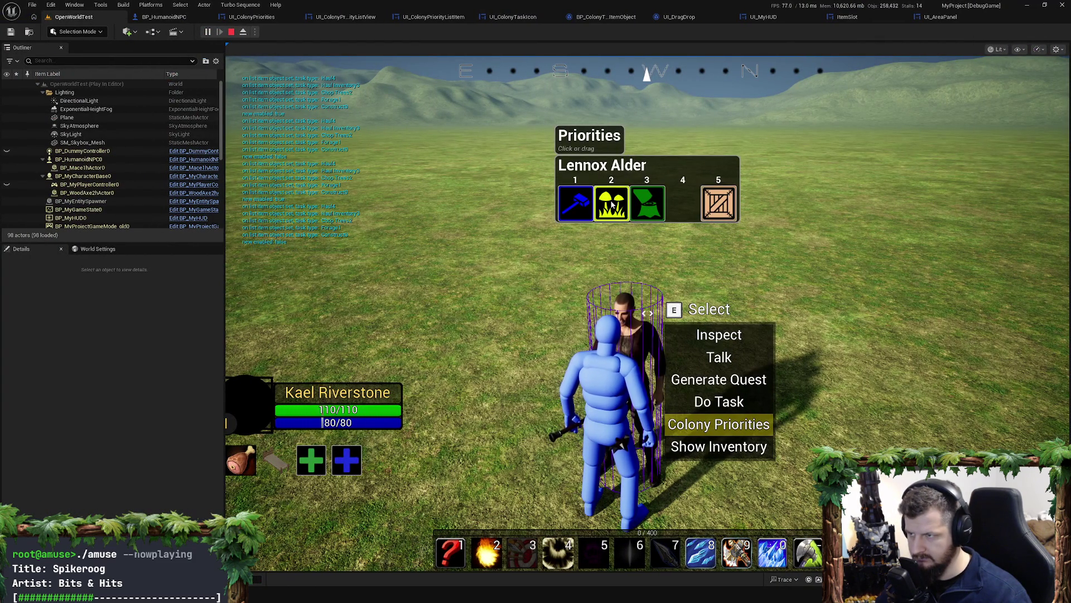
{"action": "left_click", "coordinate": [647, 212]}
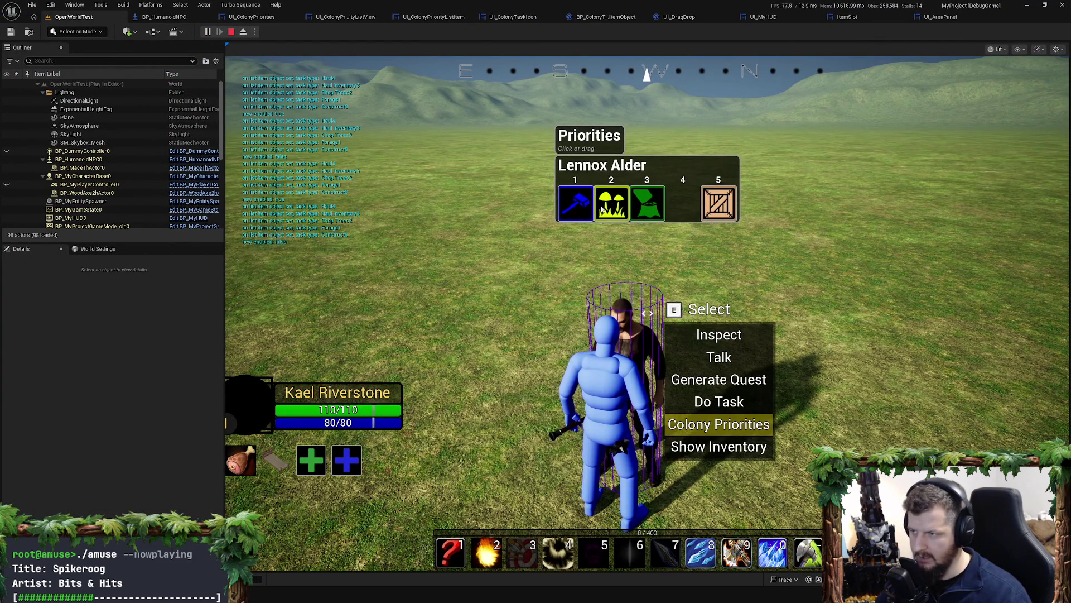
{"action": "left_click", "coordinate": [575, 204]}
{"action": "left_click", "coordinate": [611, 205]}
{"action": "left_click", "coordinate": [650, 214]}
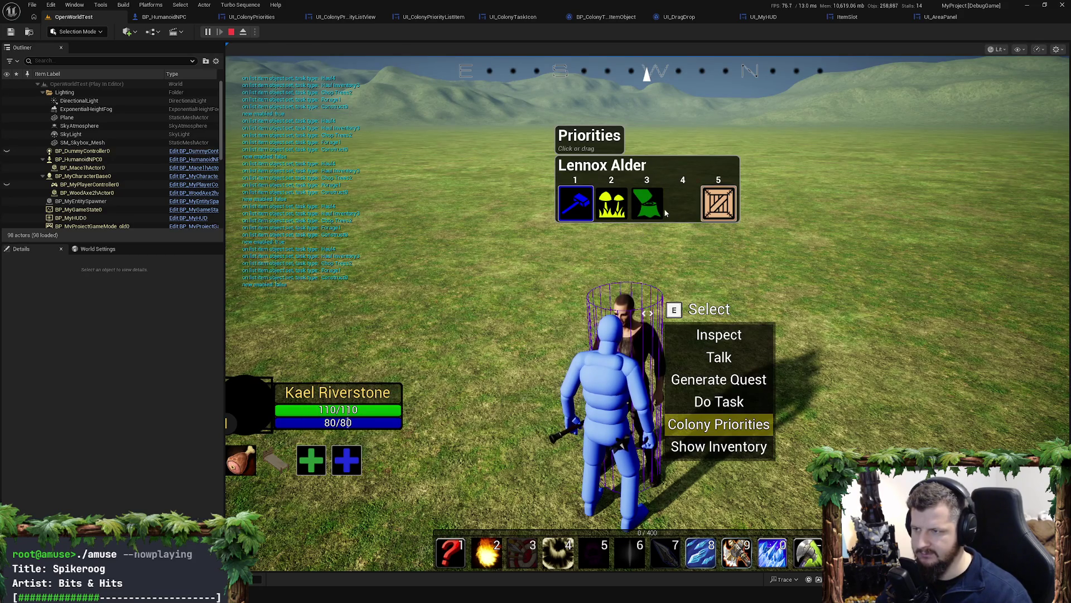
{"action": "left_click", "coordinate": [647, 204]}
{"action": "left_click", "coordinate": [612, 204]}
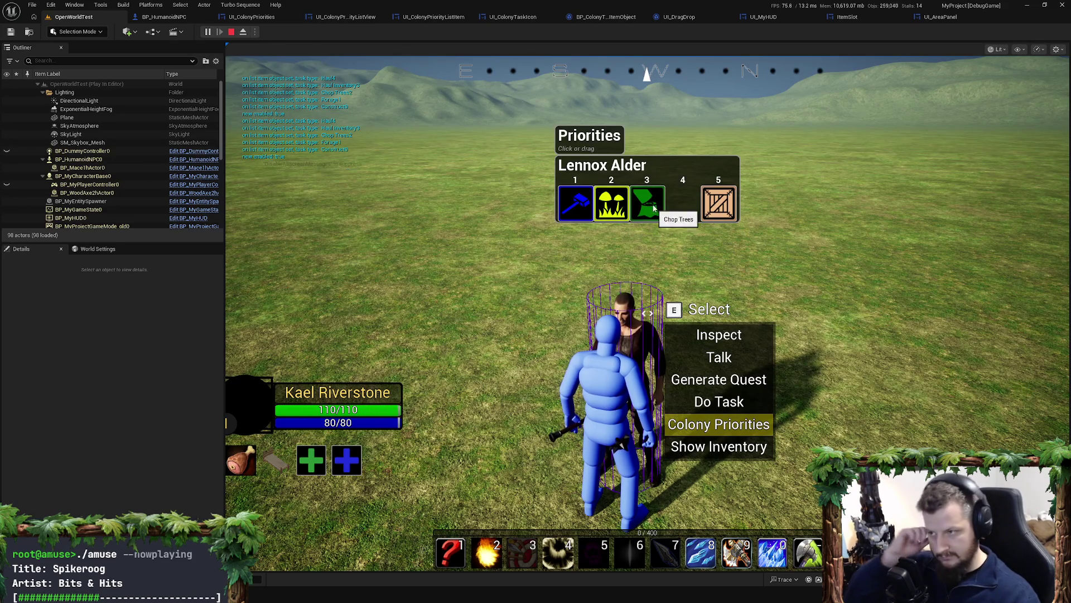
{"action": "left_click", "coordinate": [648, 203]}
{"action": "left_click", "coordinate": [612, 203]}
Step: Close and reopen the colonist's Priorities panel, then stop the Play-in-Editor session
{"action": "key", "text": "Escape"}
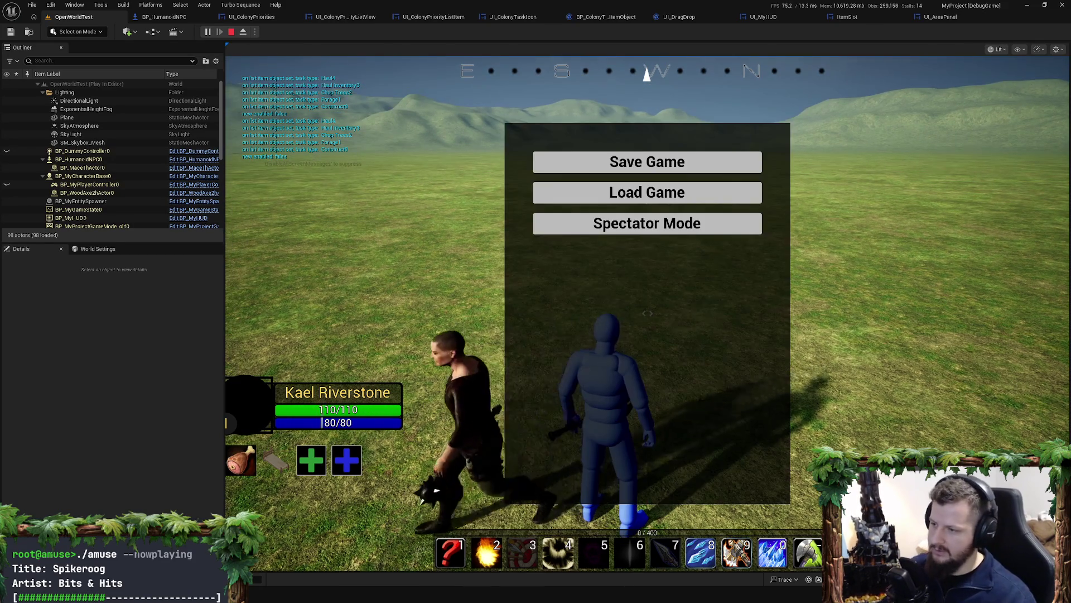
{"action": "key", "text": "Escape"}
{"action": "key", "text": "e"}
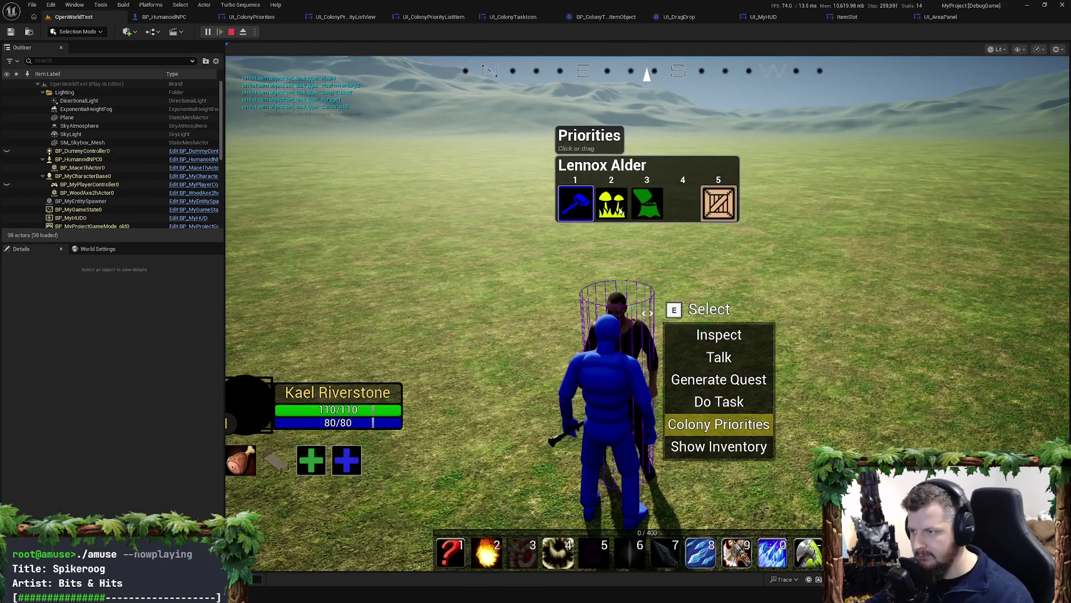
{"action": "left_click", "coordinate": [231, 32]}
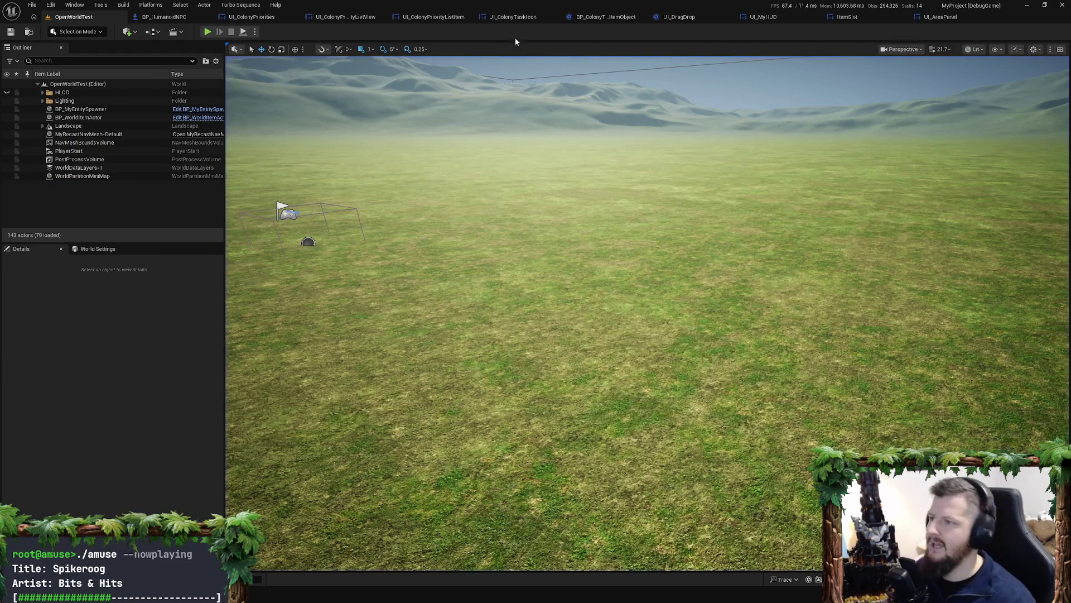
Step: Align the OnIconClicked nodes, including Self, Get Outer User Widget and the right-hand nodes, then save the blueprint
{"action": "left_click", "coordinate": [430, 17]}
{"action": "left_click_drag", "start_coordinate": [517, 259], "coordinate": [563, 250]}
{"action": "left_click", "coordinate": [632, 303]}
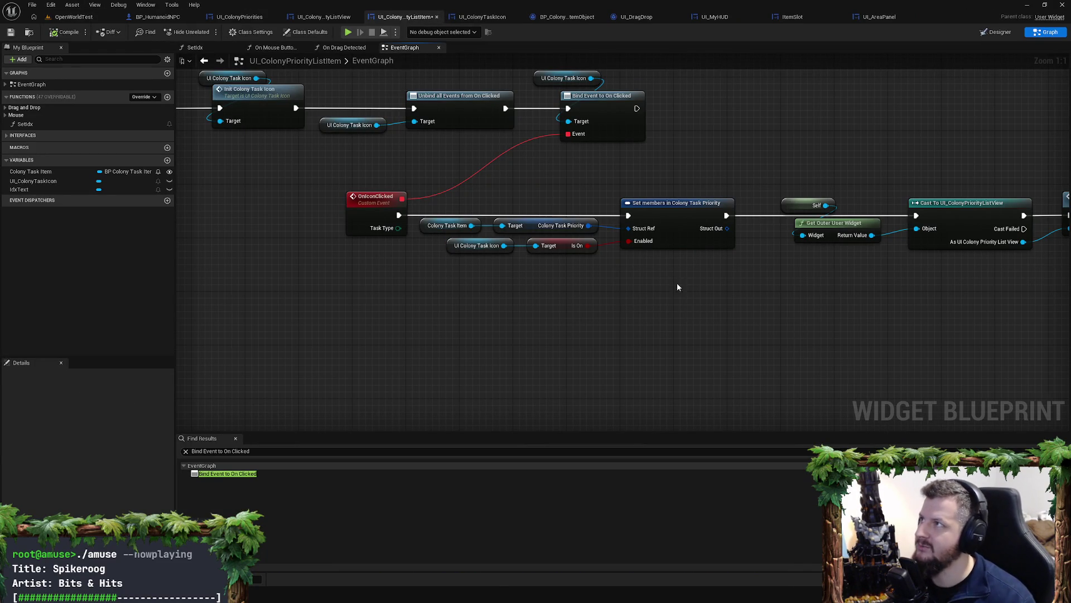
{"action": "mouse_move", "coordinate": [678, 283]}
{"action": "left_mouse_down"}
{"action": "mouse_move", "coordinate": [610, 288]}
{"action": "mouse_move", "coordinate": [842, 302]}
{"action": "left_mouse_up"}
{"action": "left_click_drag", "start_coordinate": [752, 248], "coordinate": [678, 191]}
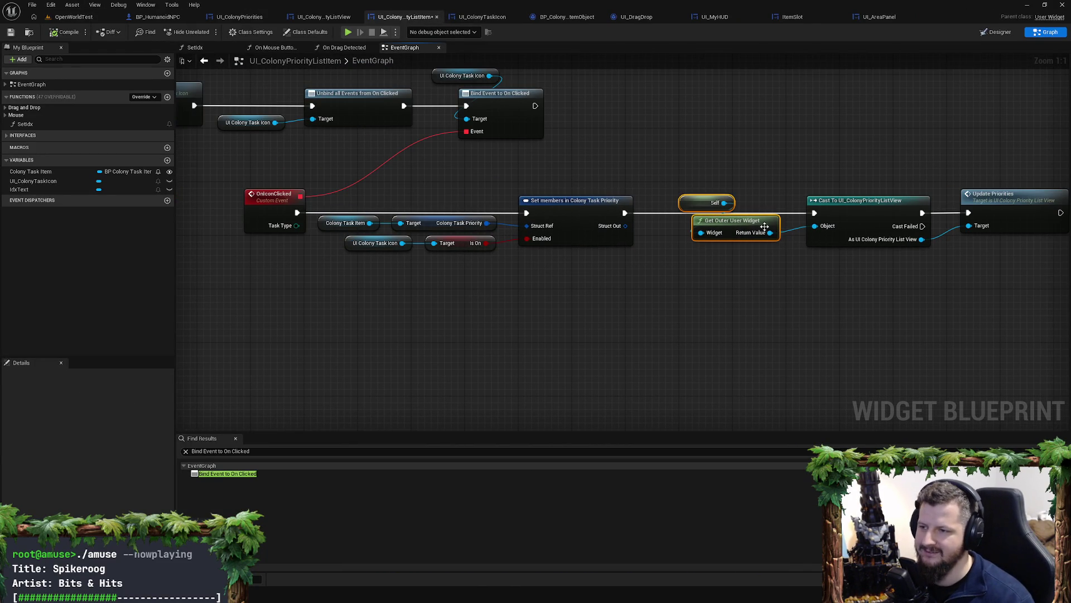
{"action": "left_click_drag", "start_coordinate": [759, 227], "coordinate": [773, 221]}
{"action": "left_click_drag", "start_coordinate": [798, 184], "coordinate": [1023, 248]}
{"action": "left_click_drag", "start_coordinate": [949, 202], "coordinate": [909, 206]}
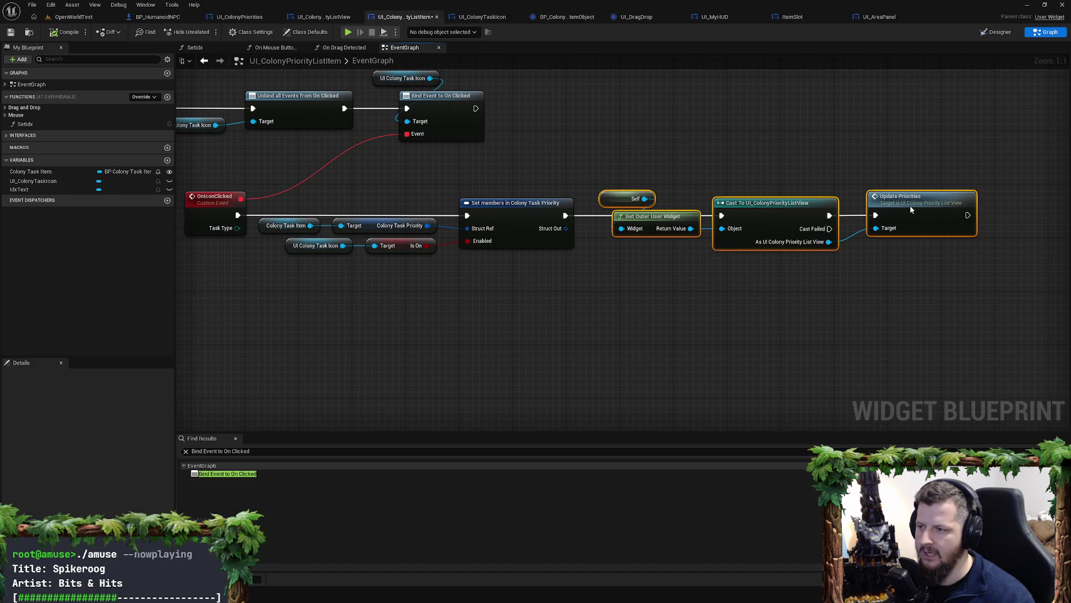
{"action": "left_click", "coordinate": [744, 175]}
{"action": "left_click_drag", "start_coordinate": [835, 188], "coordinate": [840, 246]}
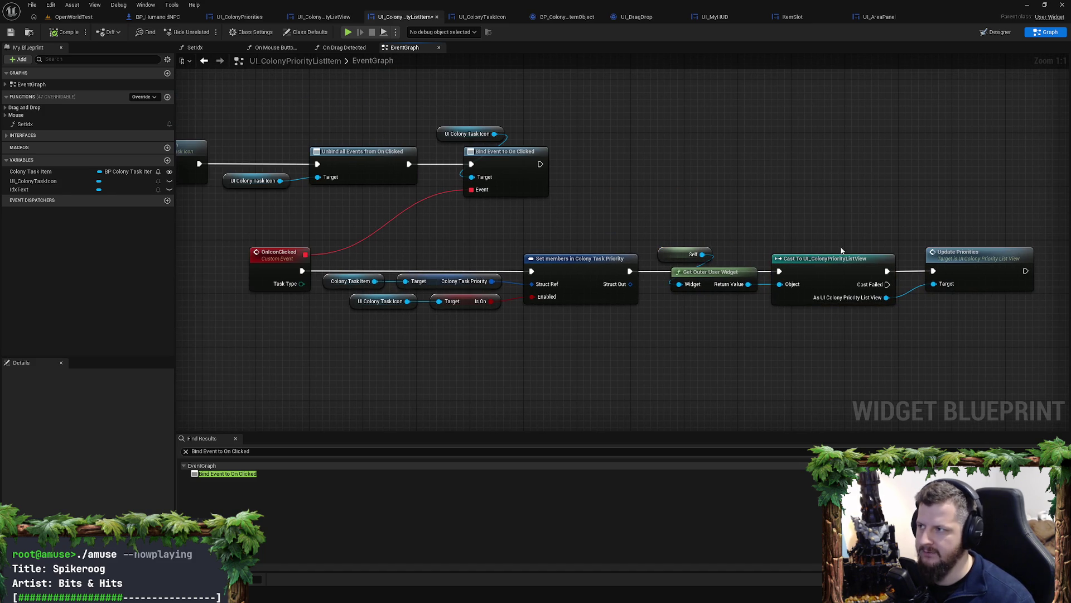
{"action": "left_click", "coordinate": [9, 31]}
{"action": "left_click", "coordinate": [73, 17]}
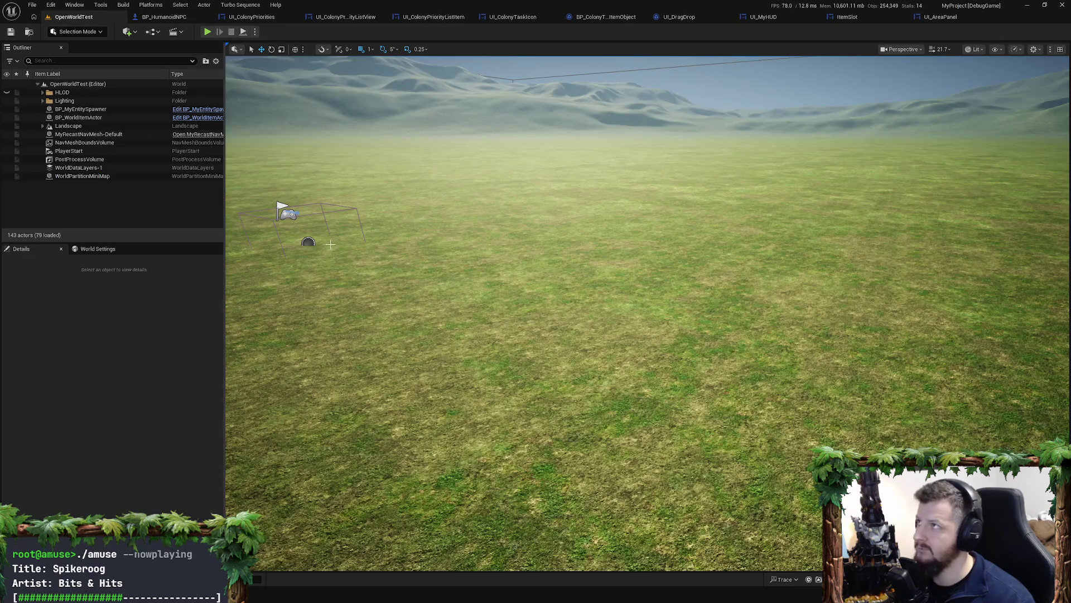